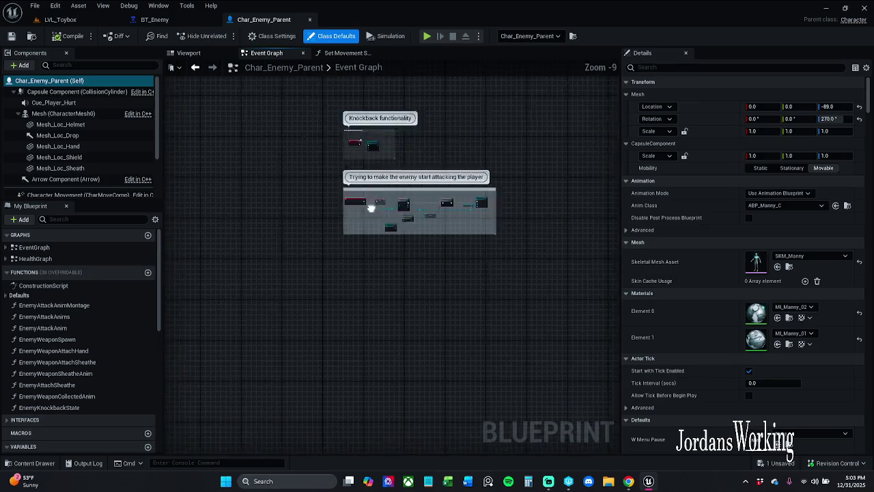
Open AIC_Base from Set State Patrolling, look over its event graph, and close the Patrolling tab
scroll(379, 241, "up", 8)
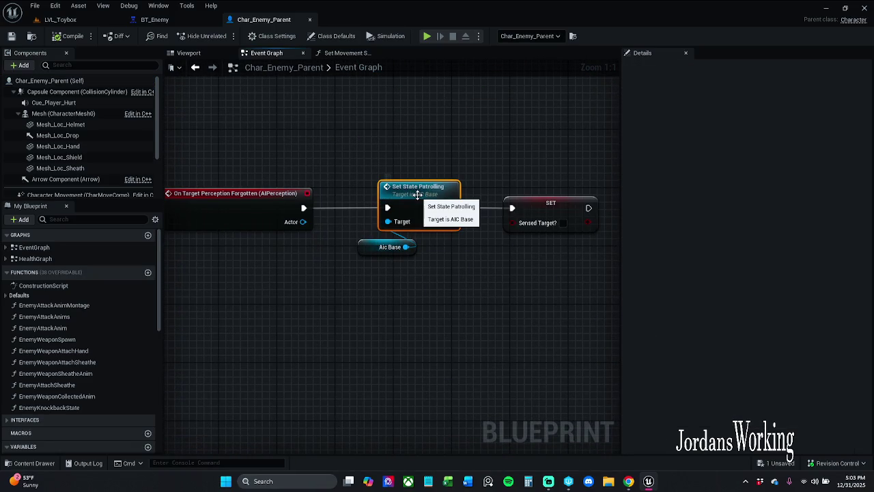
double_click(413, 191)
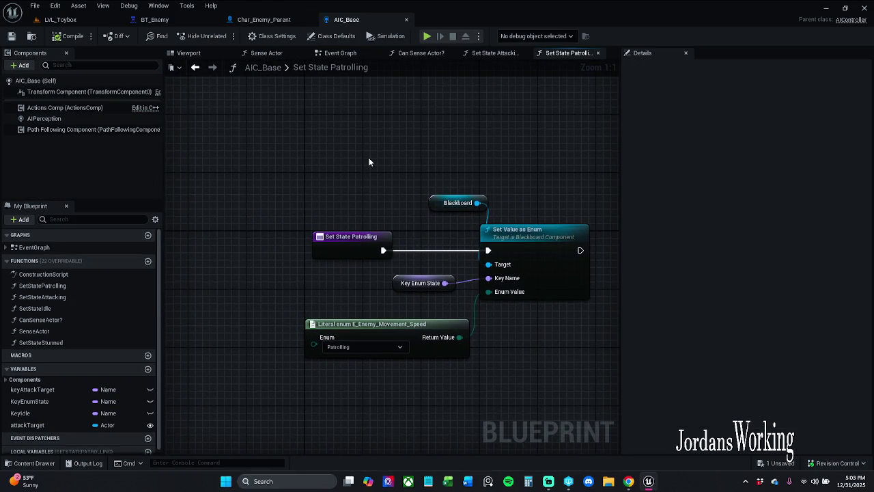
left_click(344, 53)
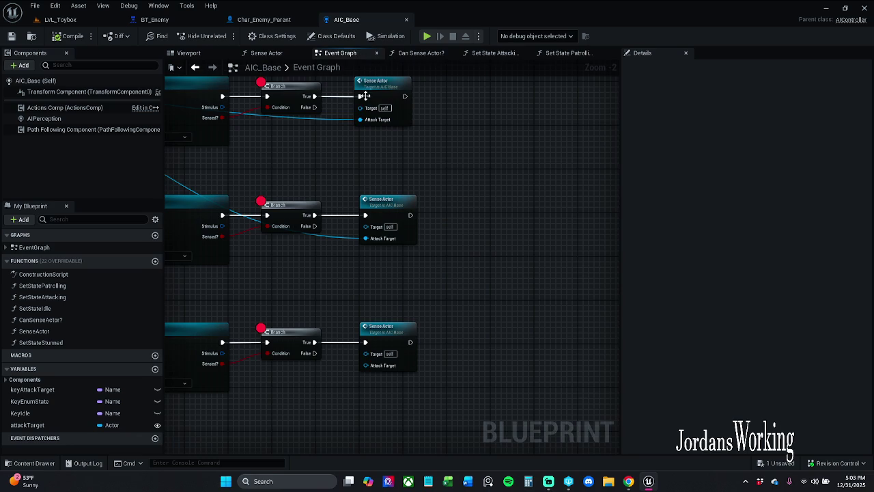
scroll(409, 195, "down", 3)
mouse_move(468, 179)
left_mouse_down()
mouse_move(441, 215)
mouse_move(419, 211)
left_mouse_up()
left_click(560, 54)
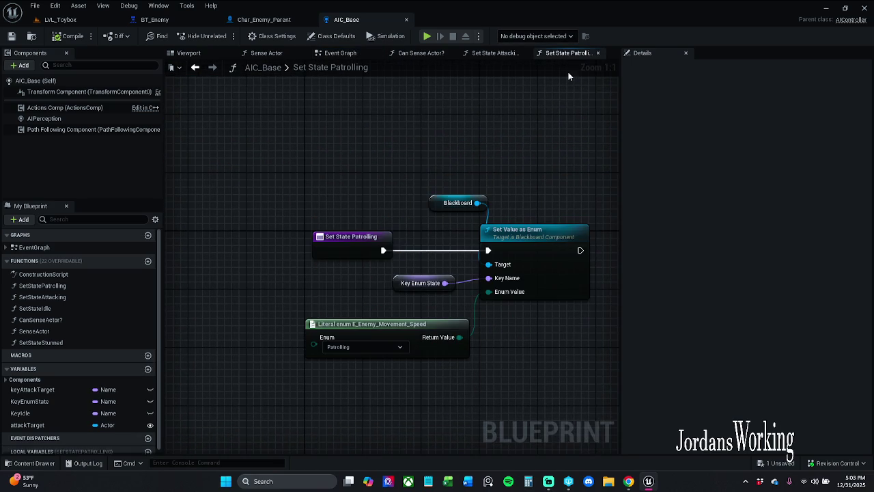
left_click(597, 53)
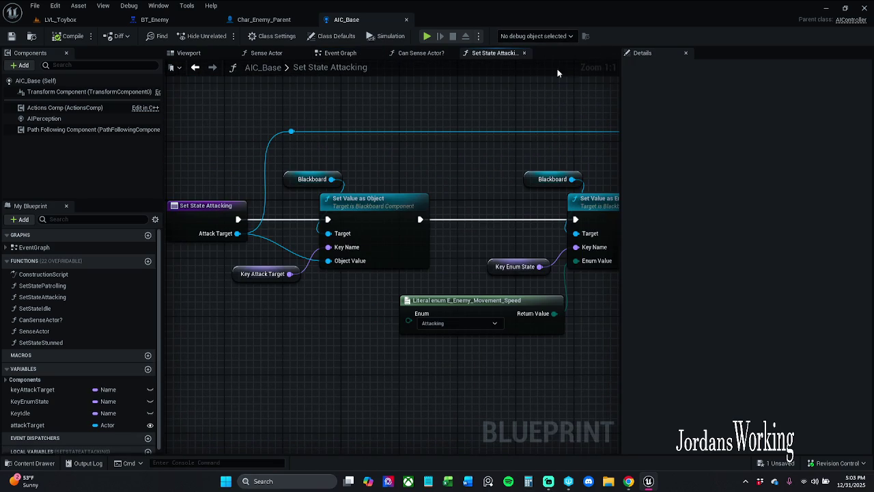
Review and close the Can Sense Actor? and Sense Actor graphs, ending on Set State Attacking
left_click(425, 54)
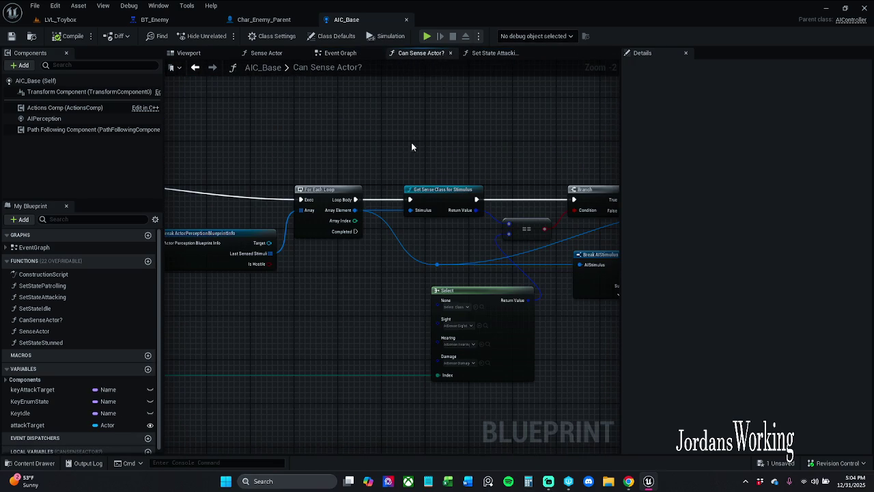
scroll(413, 143, "down", 6)
scroll(421, 142, "up", 3)
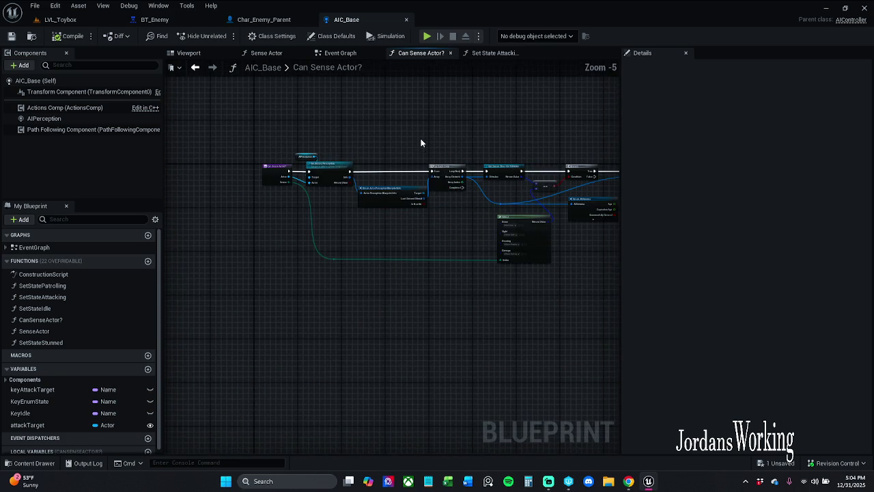
left_click(450, 53)
left_click(263, 54)
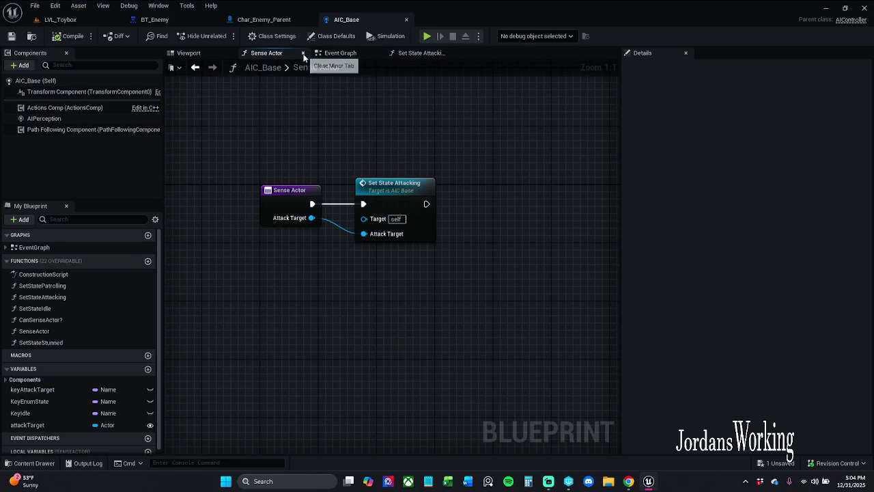
left_click(302, 52)
left_click(229, 53)
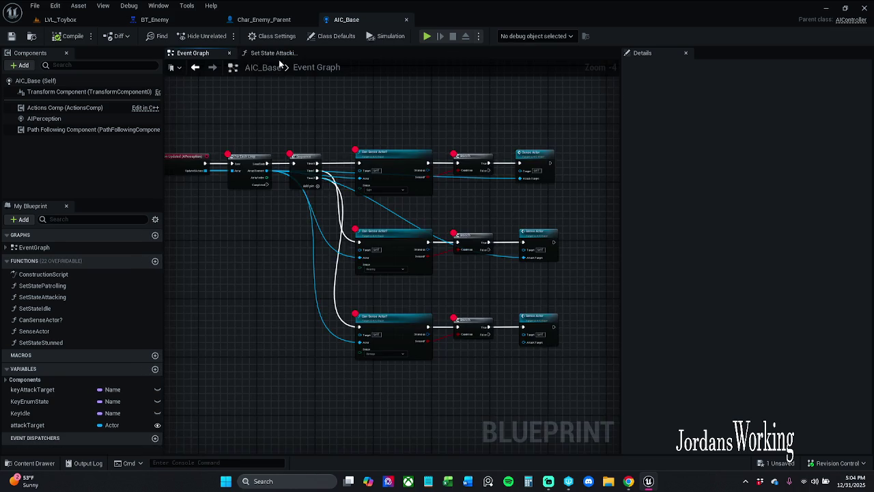
left_click(263, 53)
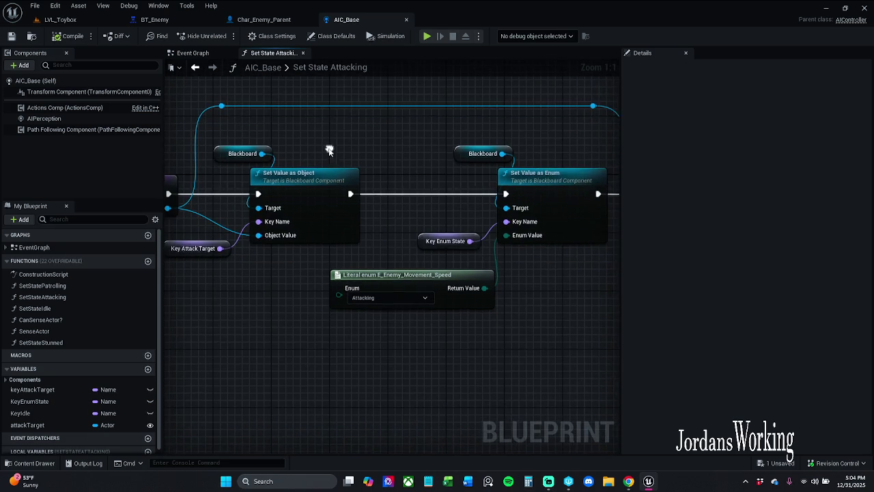
mouse_move(285, 232)
left_mouse_down()
mouse_move(248, 283)
mouse_move(286, 291)
left_mouse_up()
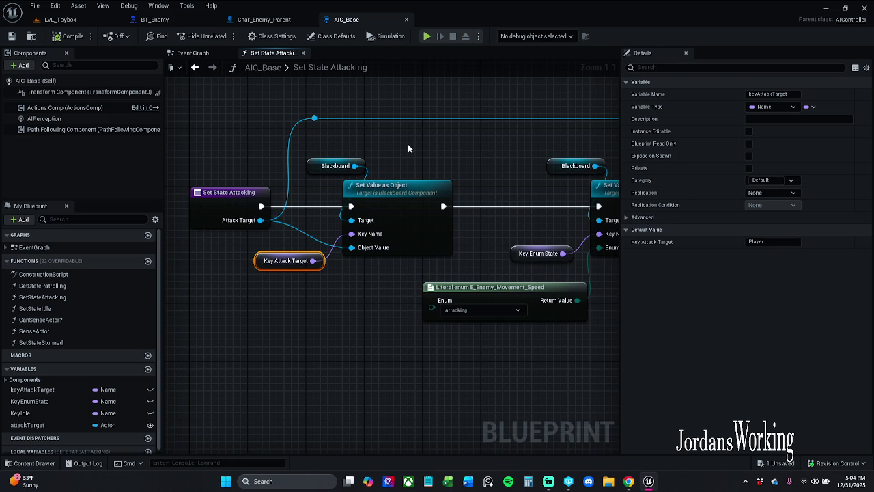
left_click(173, 21)
mouse_move(330, 173)
left_mouse_down()
mouse_move(267, 150)
mouse_move(232, 159)
mouse_move(380, 257)
mouse_move(453, 258)
mouse_move(611, 225)
mouse_move(214, 205)
mouse_move(269, 335)
mouse_move(293, 246)
mouse_move(413, 301)
left_mouse_up()
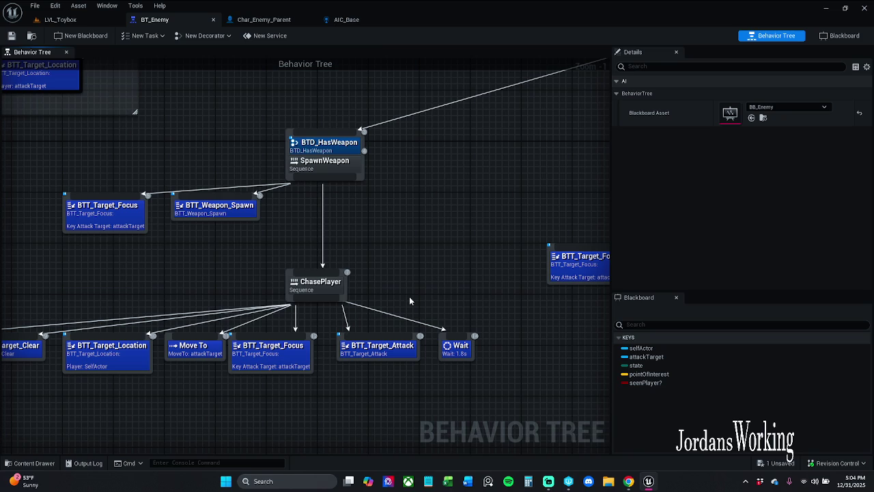
left_click(346, 19)
left_click_drag(463, 162, 328, 140)
left_click(362, 229)
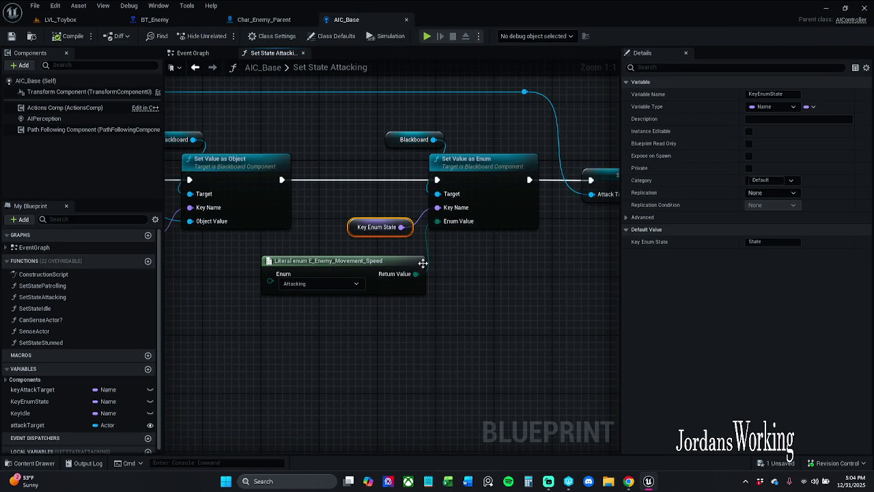
Nudge the Key Enum State node slightly down and save the AIC_Base blueprint
left_click(473, 266)
left_click_drag(473, 266, 601, 264)
left_click_drag(481, 230, 481, 237)
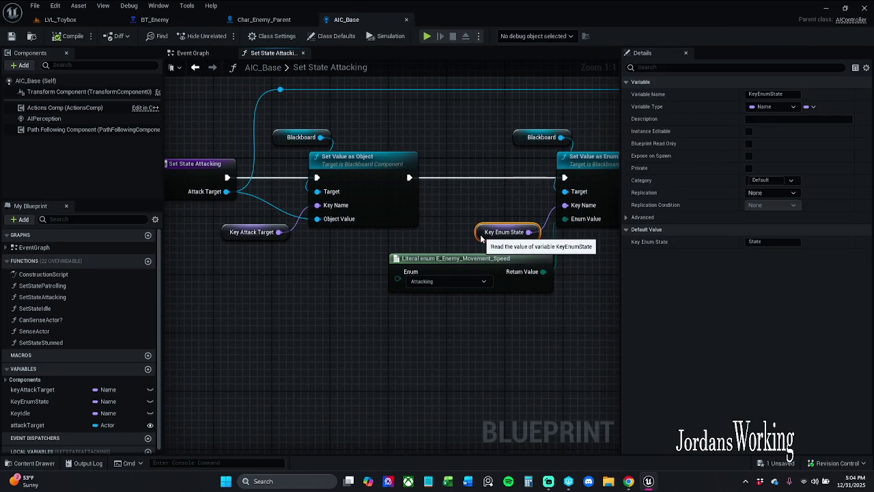
left_click(489, 196)
left_click(253, 231)
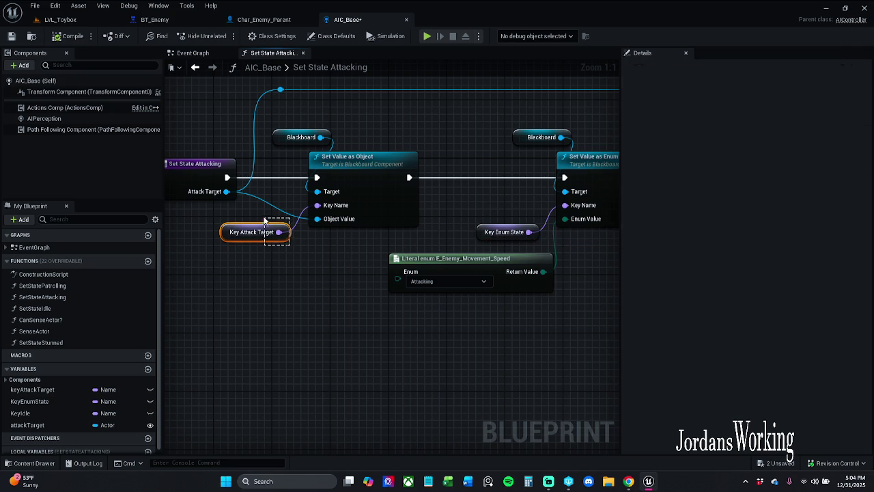
left_click(504, 227, "ctrl")
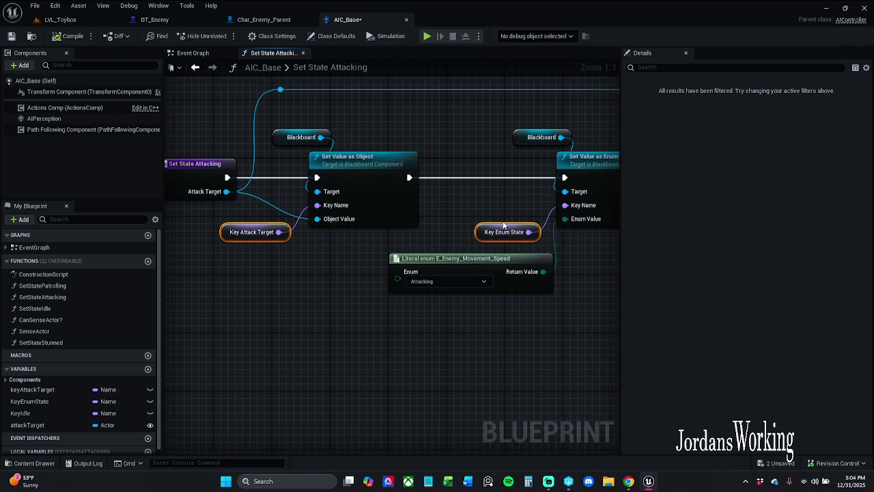
left_click(567, 264)
mouse_move(593, 265)
left_mouse_down()
mouse_move(399, 276)
mouse_move(509, 287)
left_mouse_up()
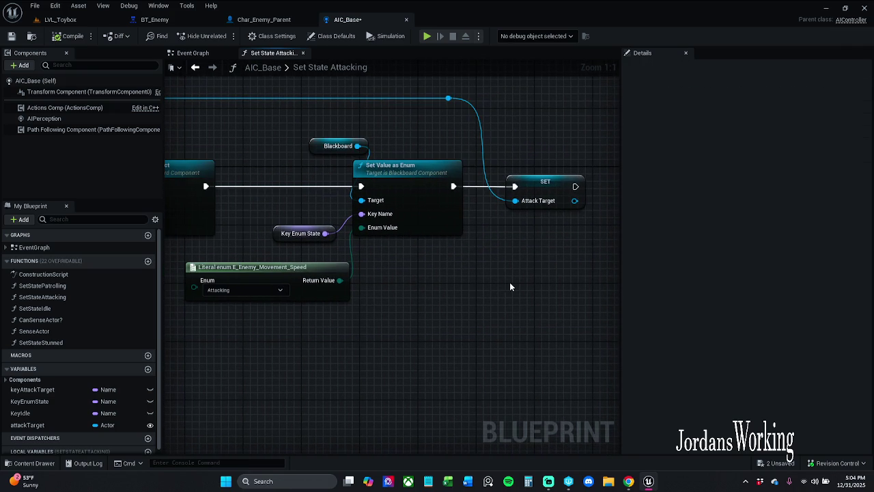
left_click(11, 36)
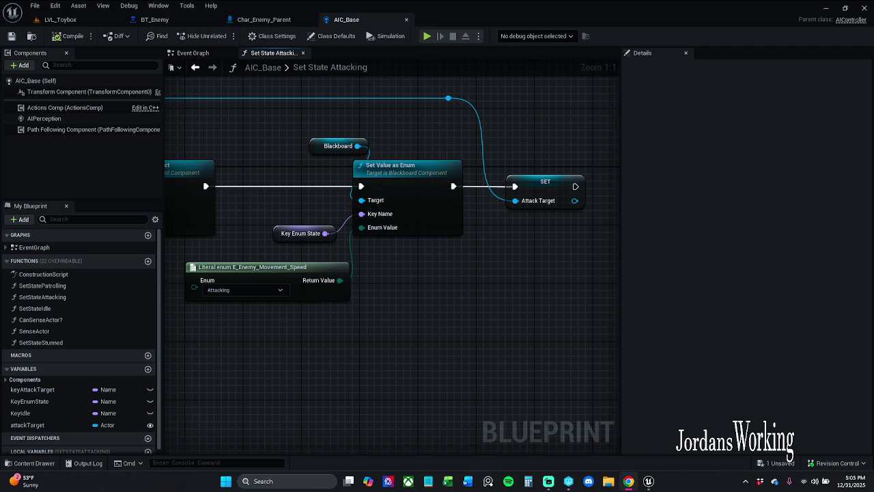
Reset the enemy's Patrol Route to None in LVL_Toybox and save all changes
left_click(68, 19)
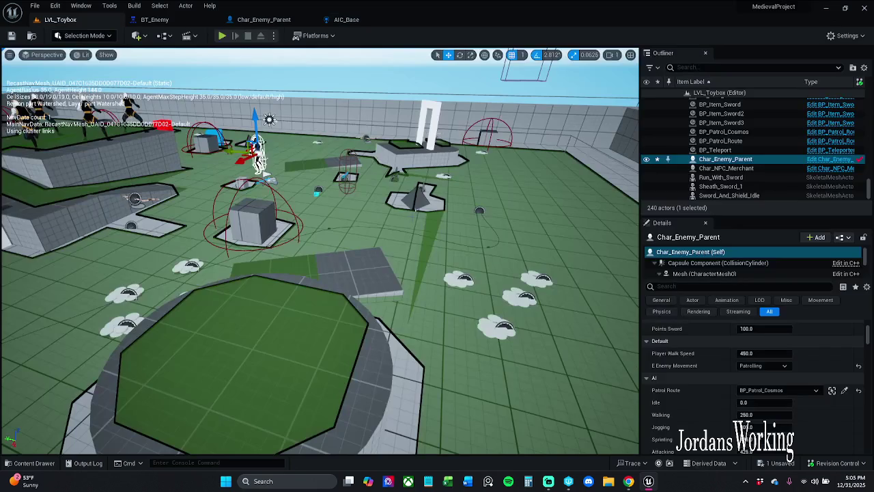
left_click(858, 390)
key("ctrl+s")
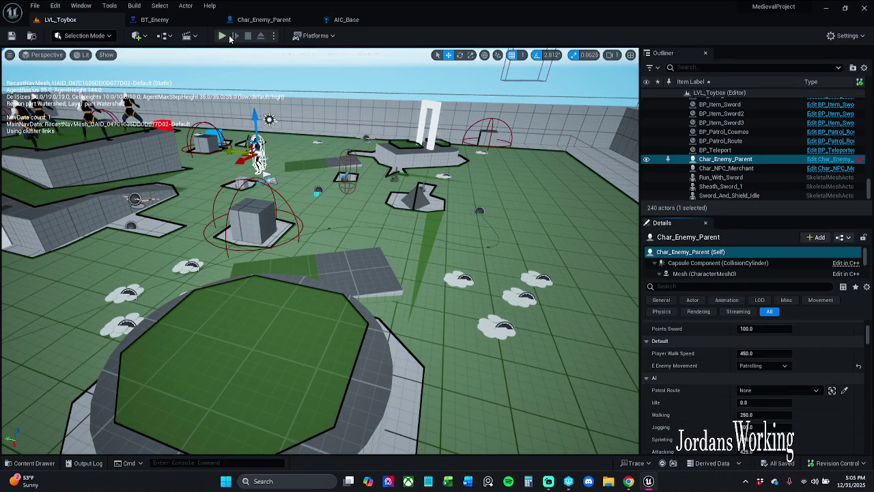
left_click(223, 37)
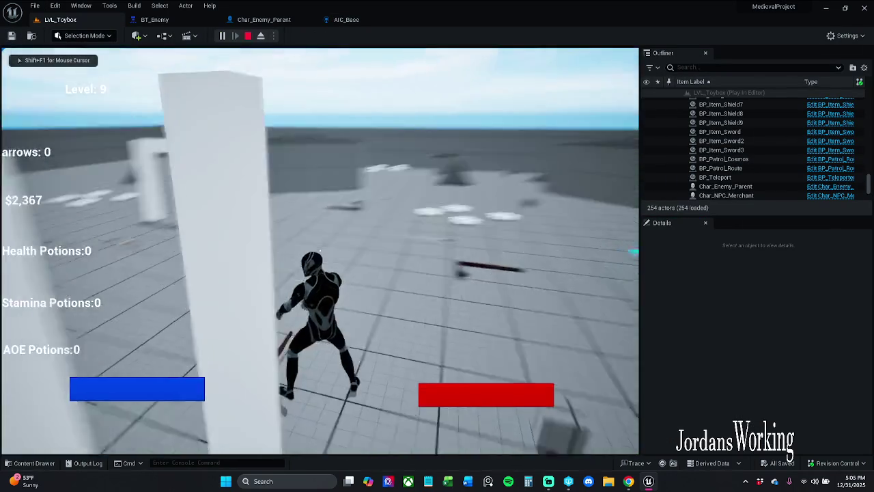
Play-test by running forward onto and inside the white arch, then stop the session
key("w")
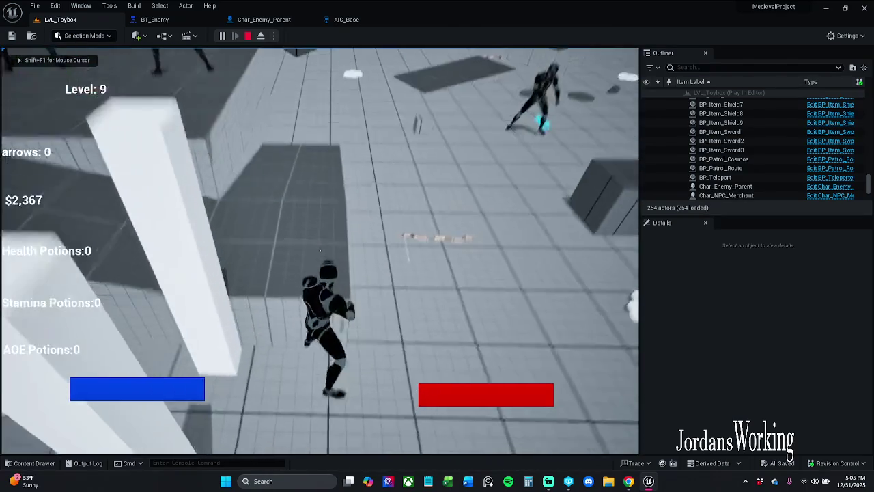
key("w")
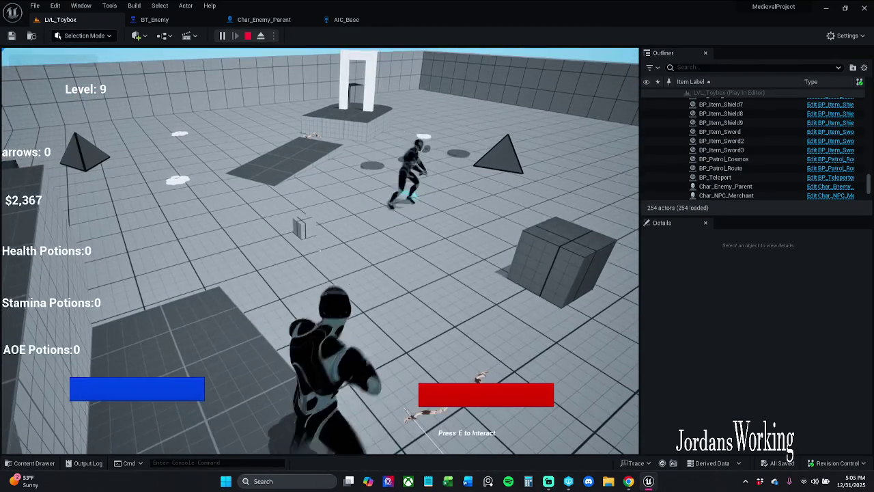
key("w")
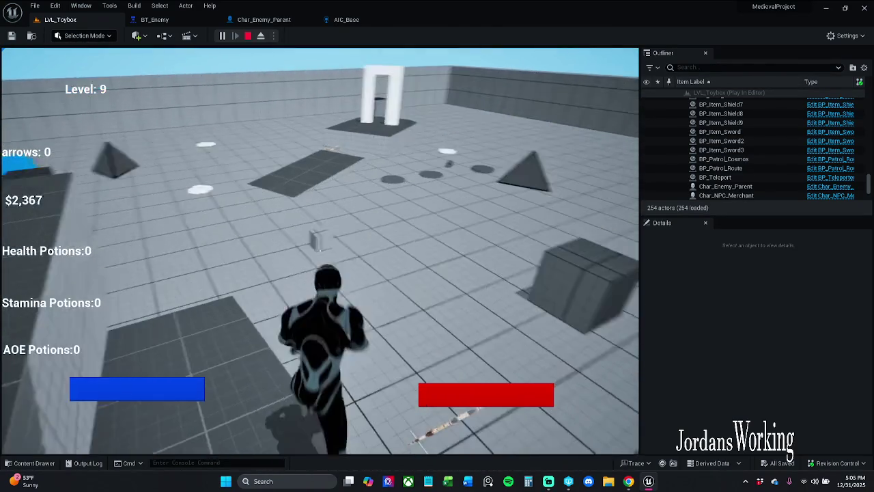
key("w")
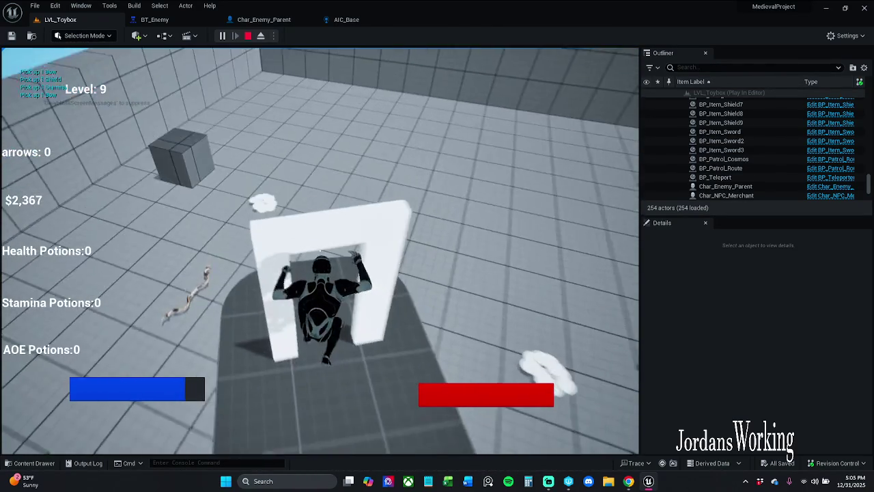
key("w")
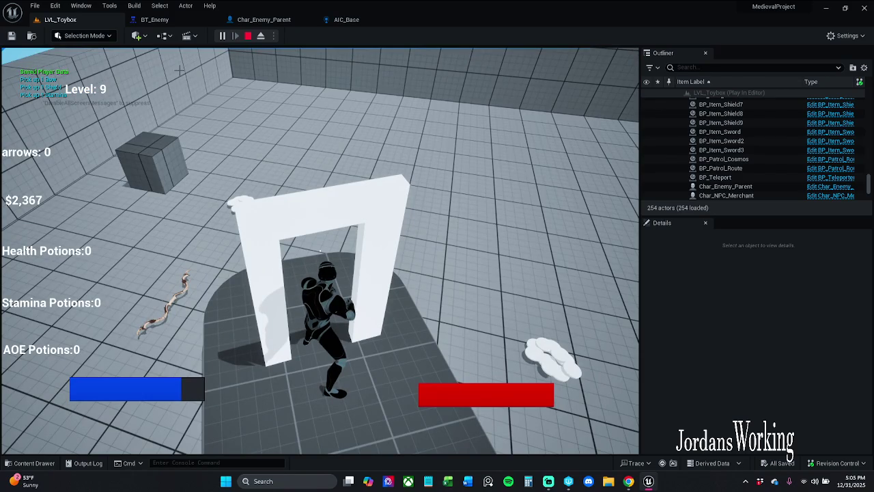
key("Escape")
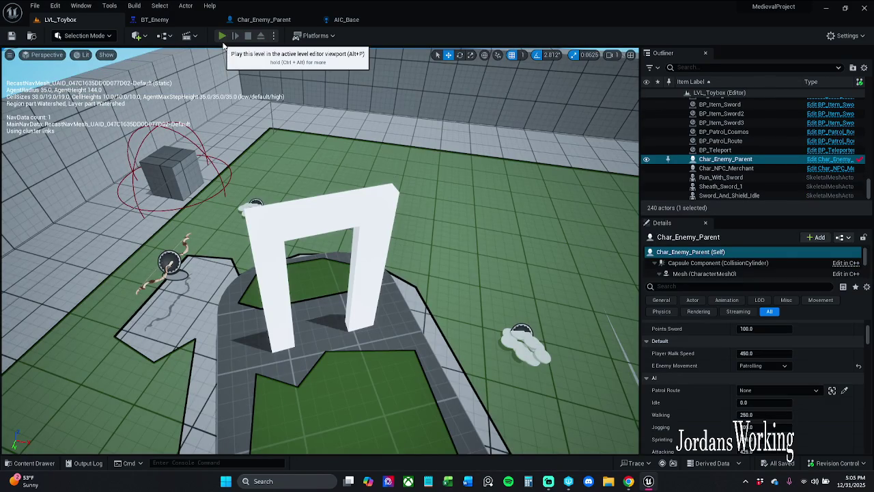
Play again, run through the arch, pick up the bow, and end the session
left_click(222, 36)
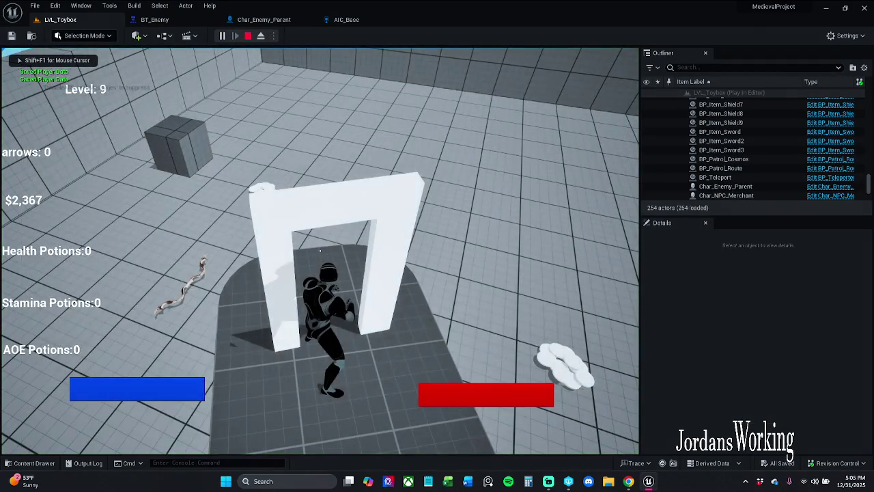
key("w")
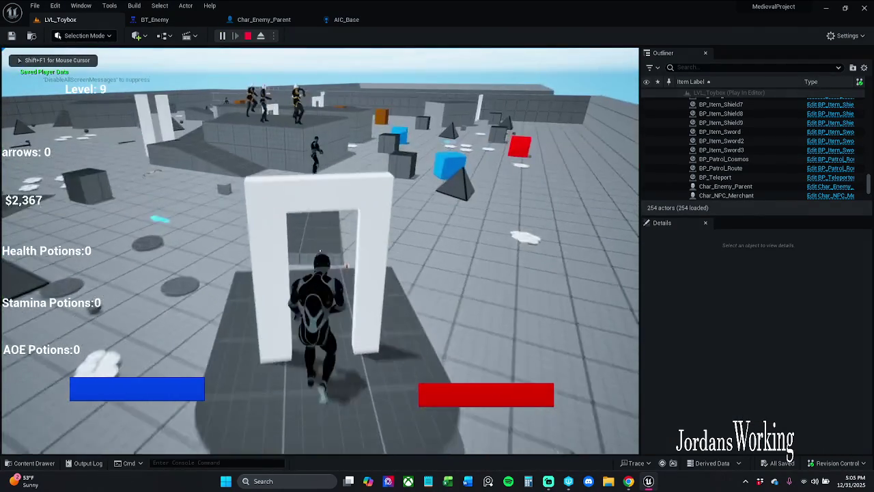
key("w")
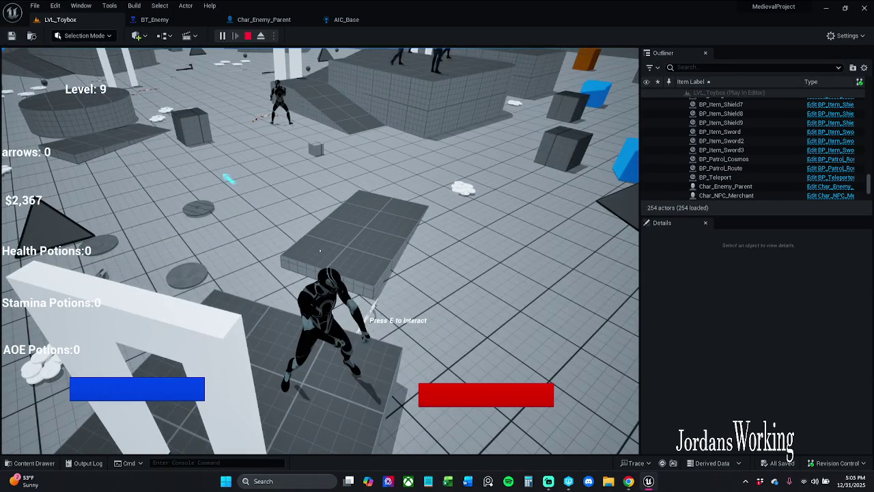
key("e")
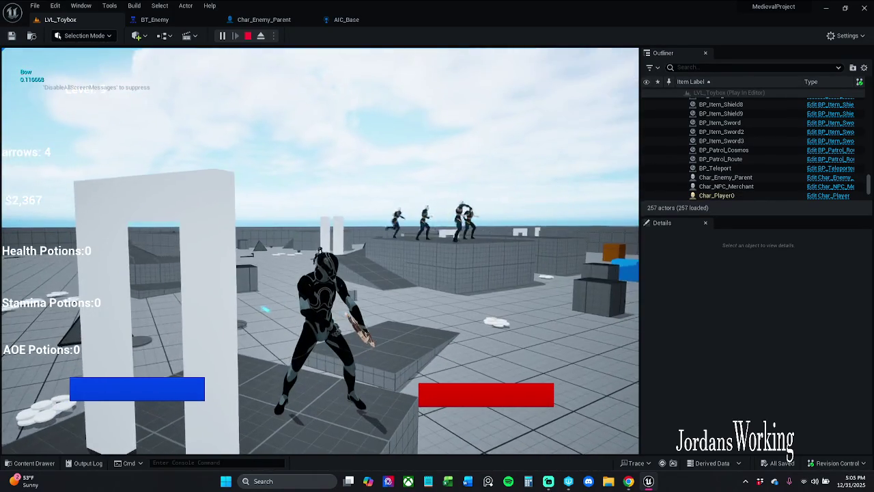
key("Escape")
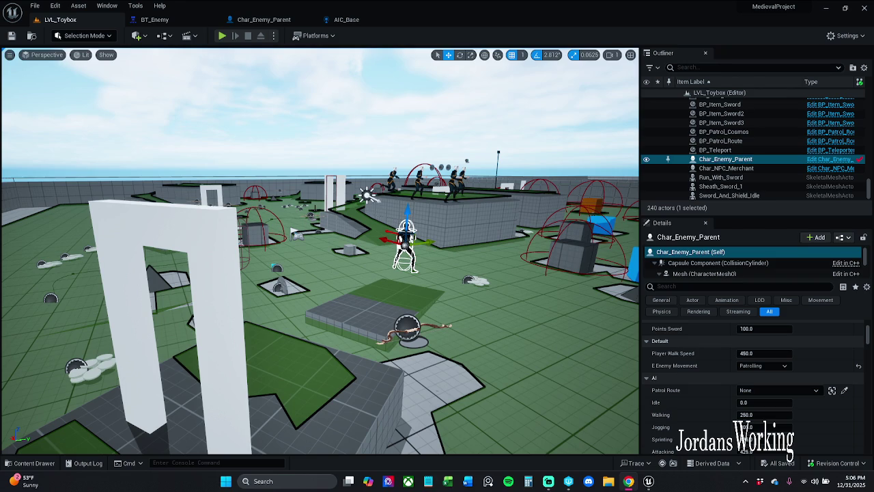
Open BTT_Random_Location from the Characters > Enemy > BehaviorTree folder in the Content Drawer
left_click(30, 463)
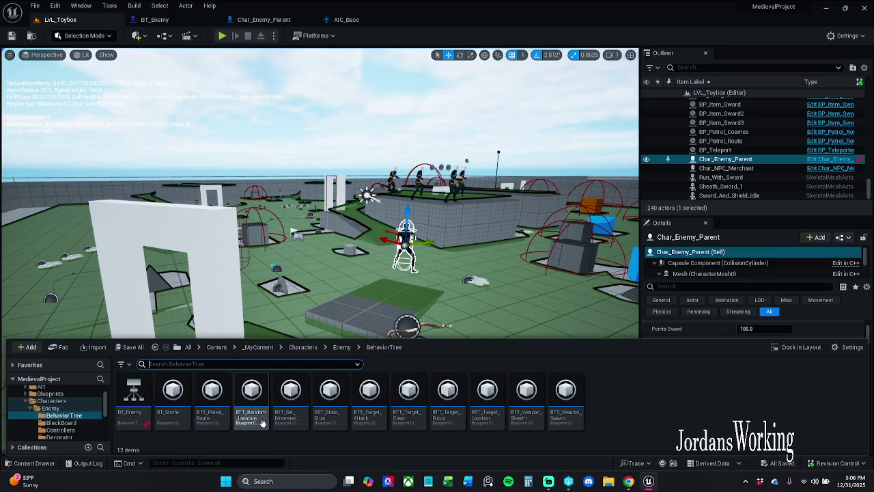
double_click(262, 422)
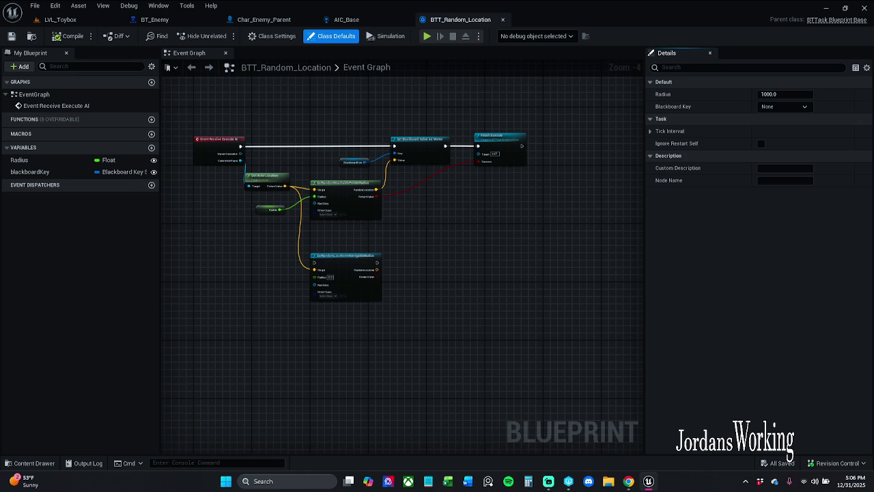
Delete the unused GetRandomLocationInNavigableRadius node and save the task blueprint
scroll(304, 293, "up", 5)
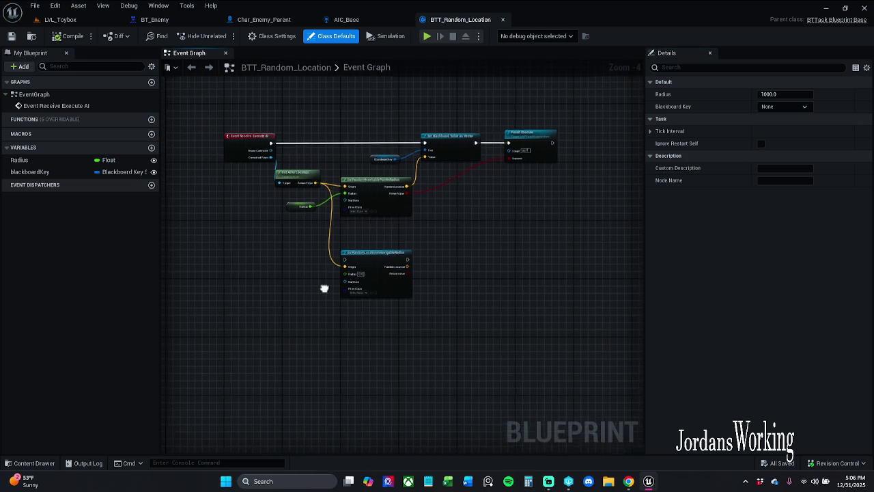
left_click_drag(283, 316, 435, 266)
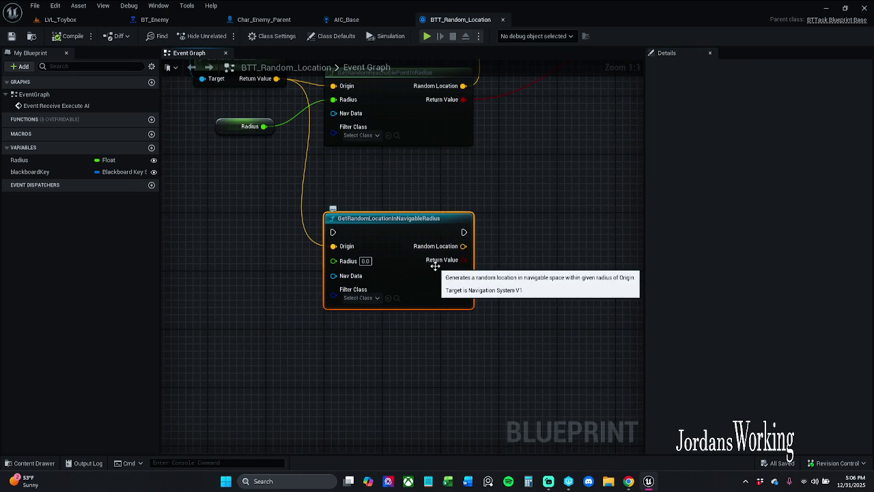
key("Delete")
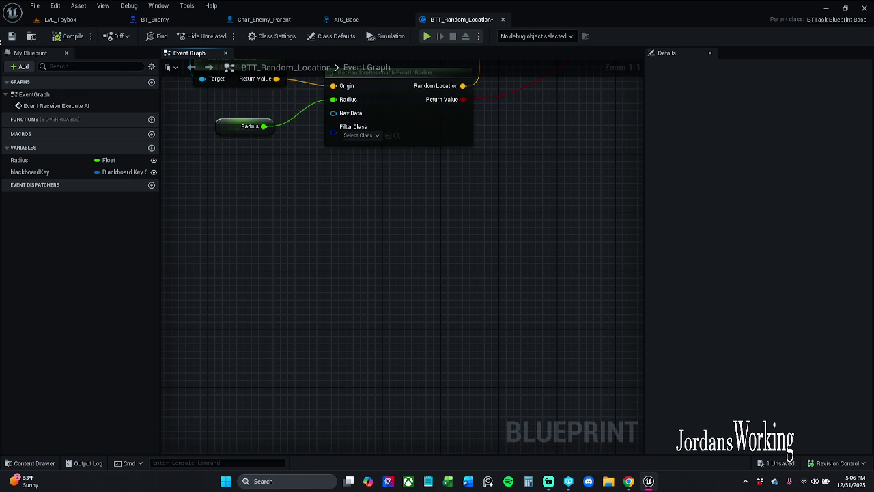
left_click(11, 36)
Start a revision-control Submit Content check-in for the changed assets
left_click(837, 463)
left_click(792, 419)
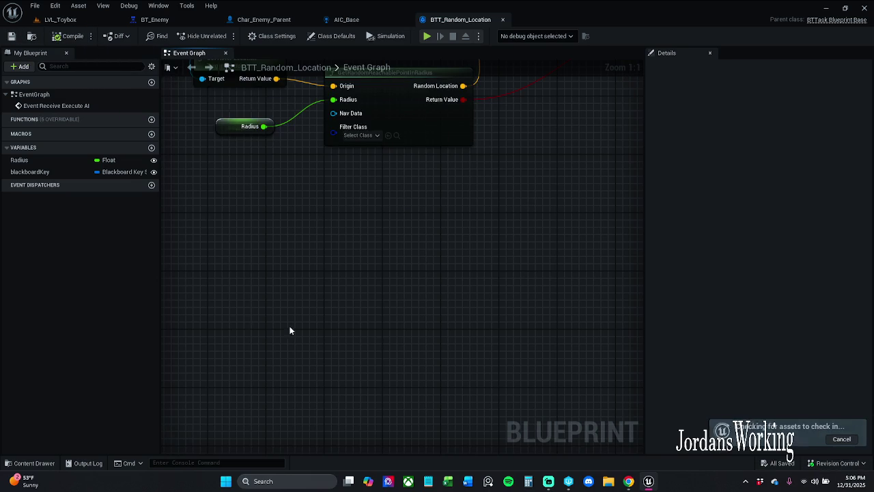
left_click(628, 480)
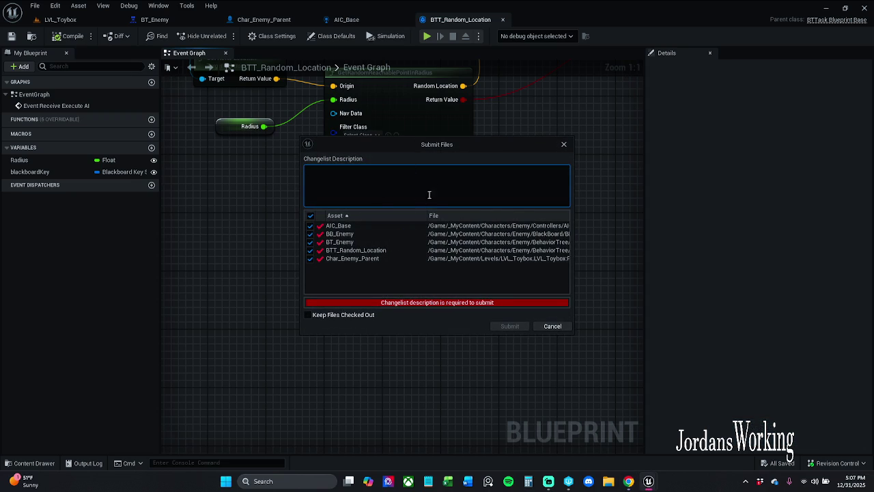
Enter the description 'Enemy finds a random location if there is not a patrol route set.' and submit
type("Q")
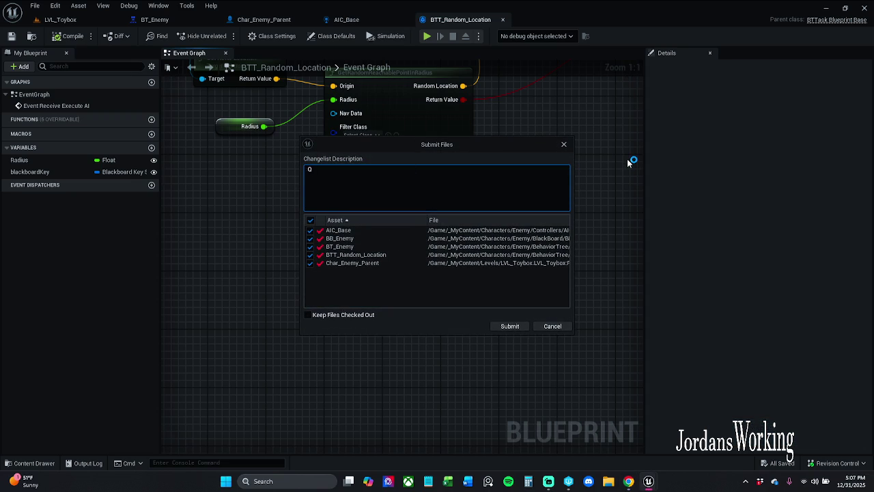
type("uick")
type("check")
type("-in, T")
type("he en")
key("BackSpace")
key("BackSpace")
type("Enemy f")
type("inds a")
type(" random loc")
type("atio")
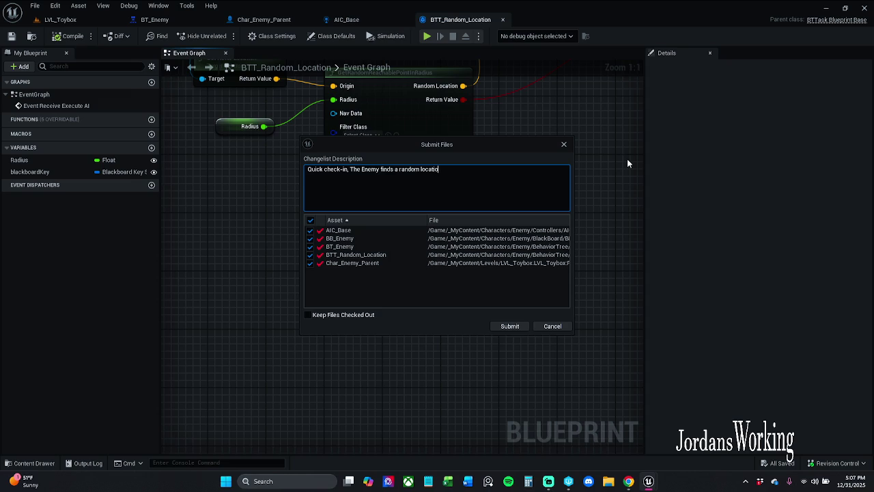
type("n if ")
type("ther")
type("e is not a")
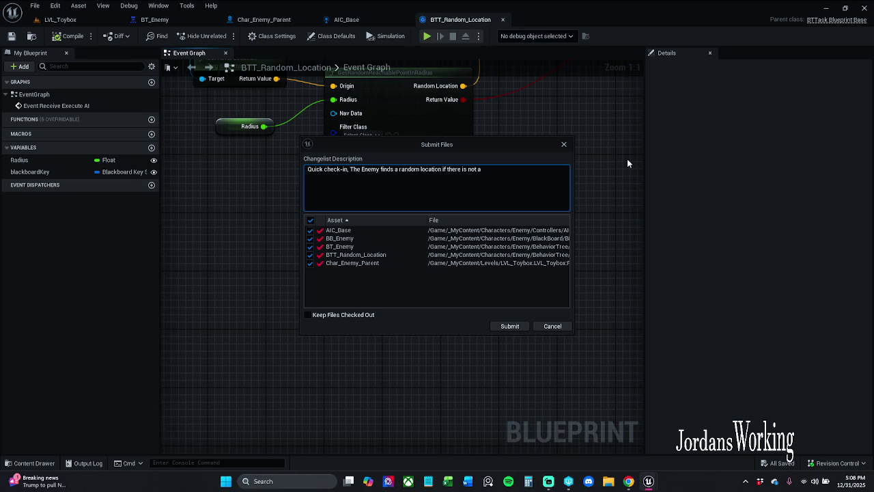
type(" patrol")
type(" route se")
type("t")
type(".")
left_click(397, 169)
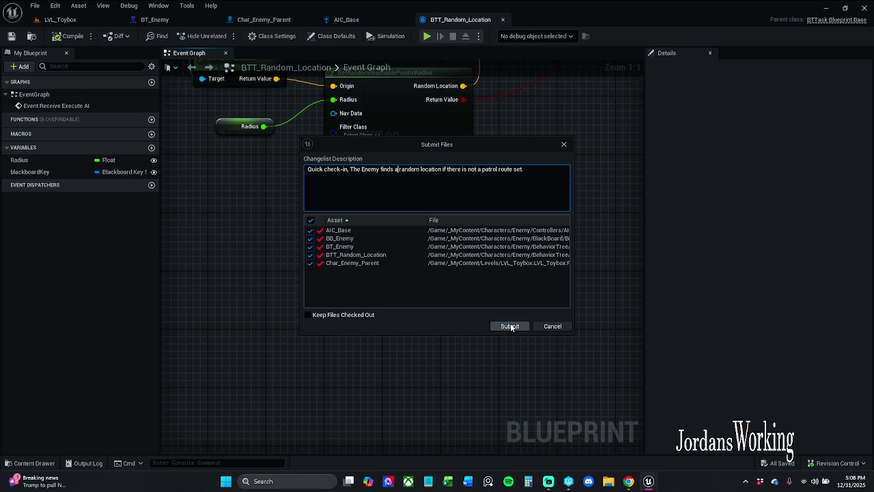
left_click(510, 326)
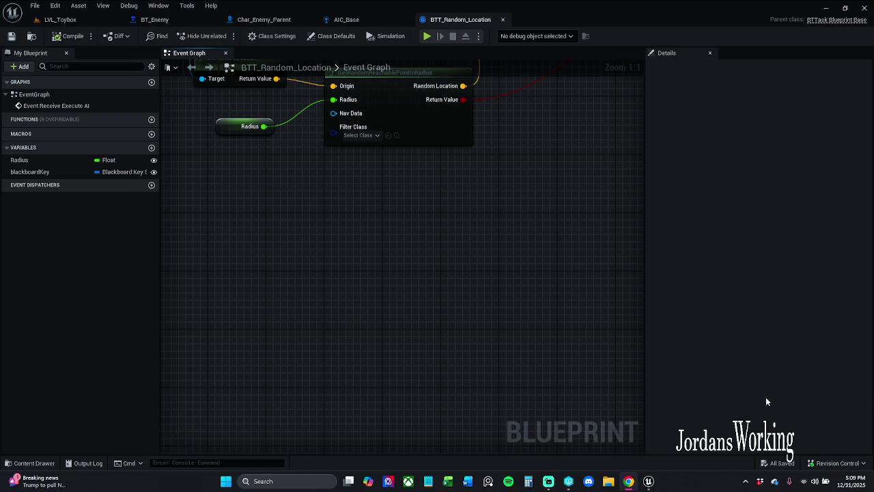
Confirm the Submit Files check-in, then bring up Task Manager over the frozen editor
left_click(570, 480)
key("ctrl+shift+Escape")
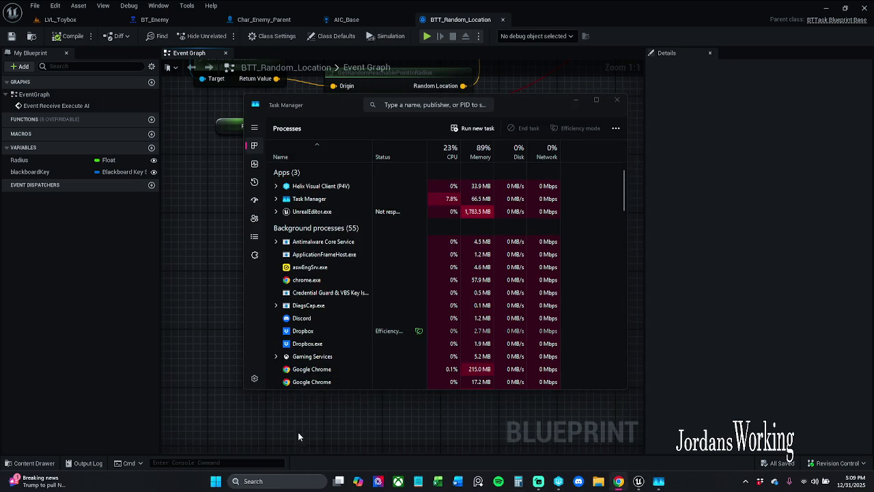
End the unresponsive UnrealEditor task in Task Manager and close Task Manager
left_click(615, 101)
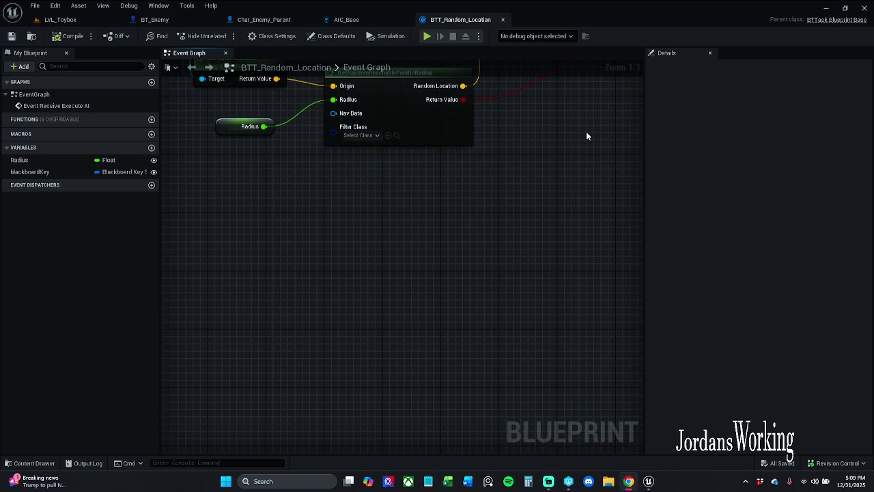
key("ctrl+shift+Escape")
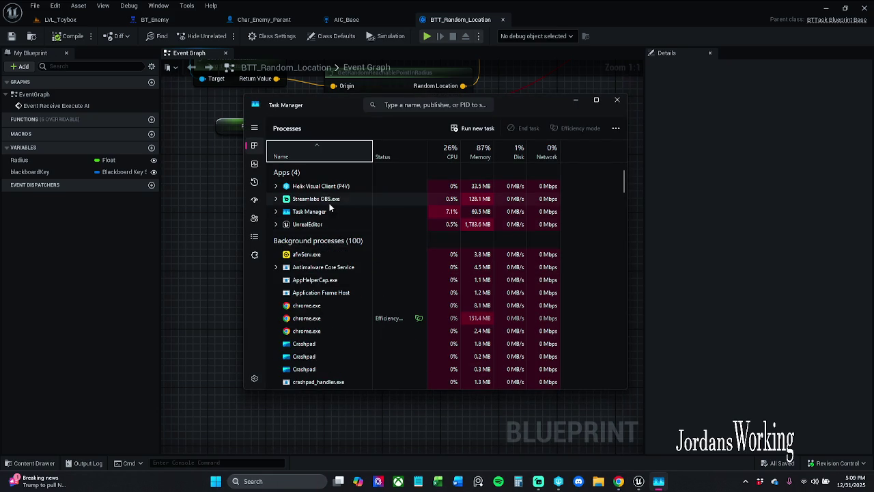
right_click(327, 226)
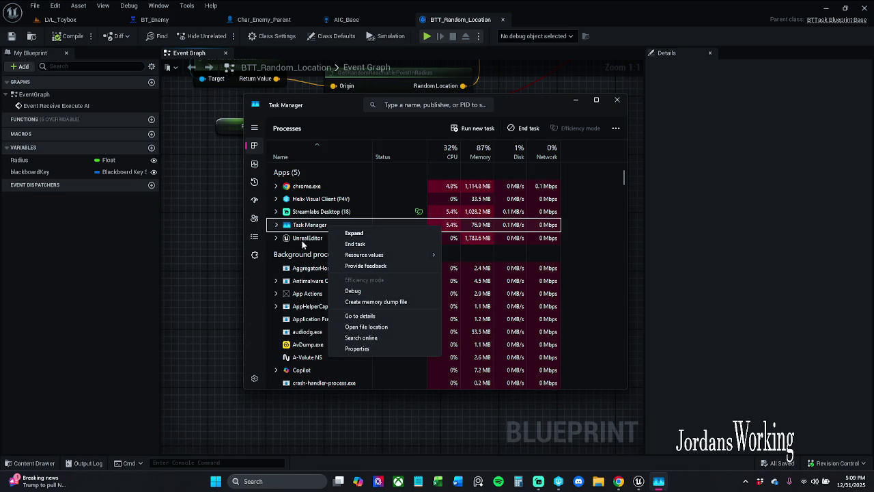
right_click(328, 238)
left_click(355, 252)
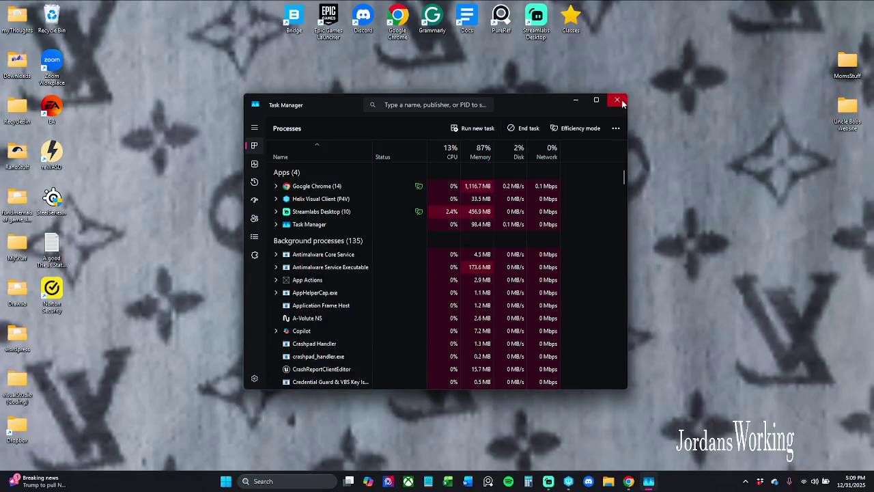
left_click(617, 100)
mouse_move(552, 484)
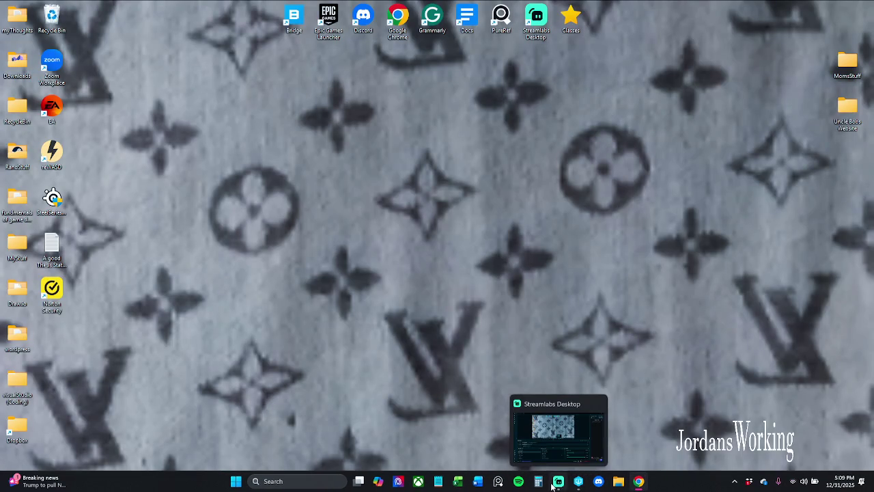
left_click(578, 480)
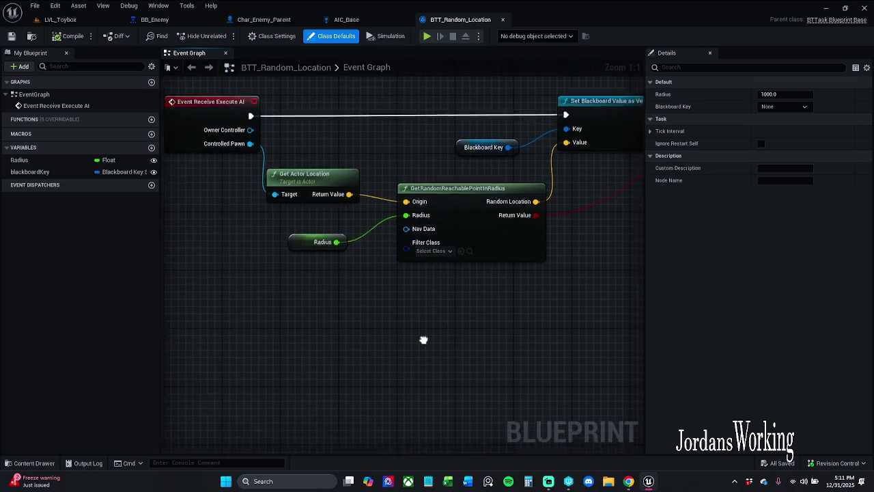
Tidy the task graph, shifting Set Blackboard Value as Vector, Finish Execute and the blackboardKey getter right
mouse_move(430, 348)
left_mouse_down()
mouse_move(291, 341)
mouse_move(394, 344)
left_mouse_up()
scroll(392, 348, "down", 2)
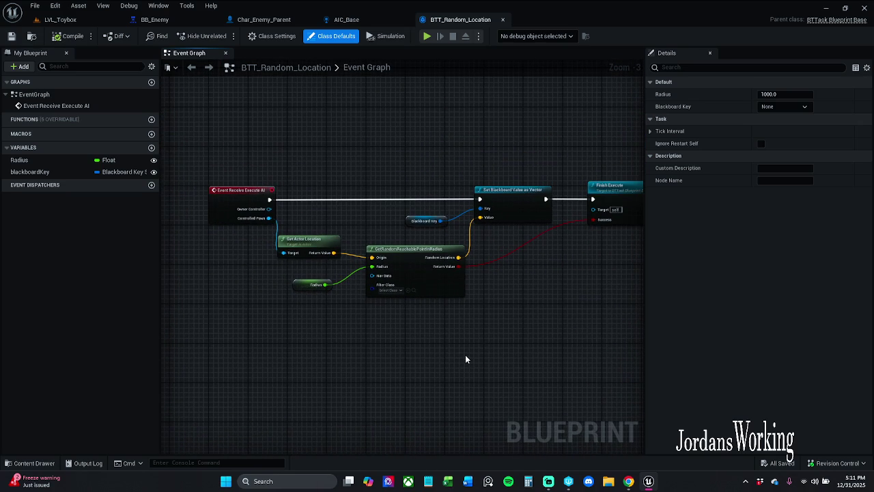
mouse_move(593, 209)
left_mouse_down()
mouse_move(568, 220)
mouse_move(566, 250)
mouse_move(494, 353)
mouse_move(238, 285)
left_mouse_up()
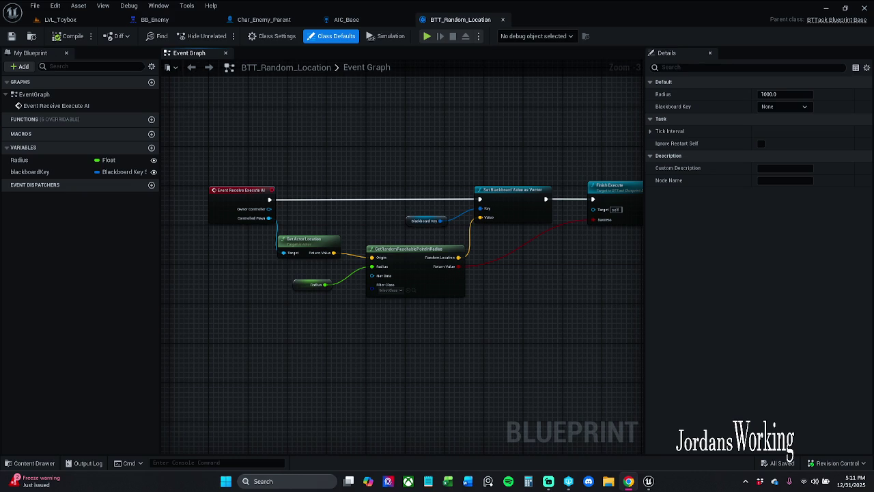
mouse_move(314, 152)
left_mouse_down()
mouse_move(325, 164)
mouse_move(271, 192)
left_mouse_up()
mouse_move(253, 175)
left_mouse_down()
mouse_move(420, 341)
mouse_move(559, 355)
left_mouse_up()
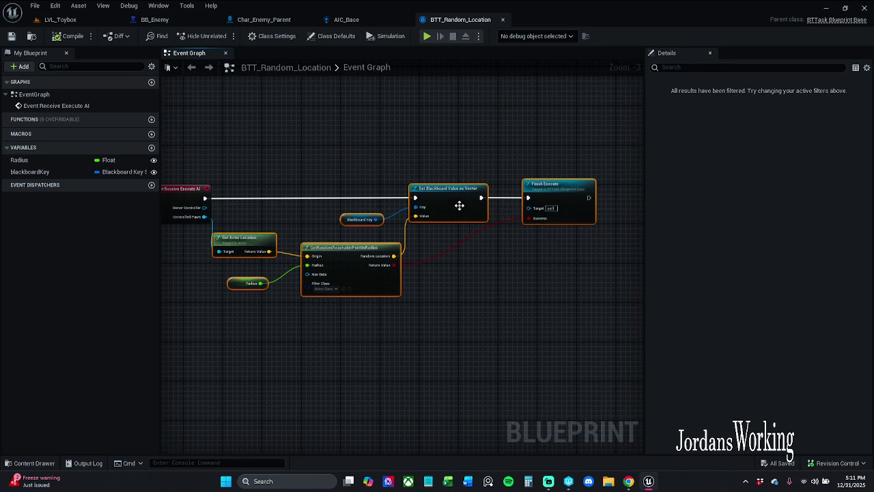
left_click(393, 137)
left_click_drag(250, 139, 544, 334)
left_click_drag(454, 189, 458, 189)
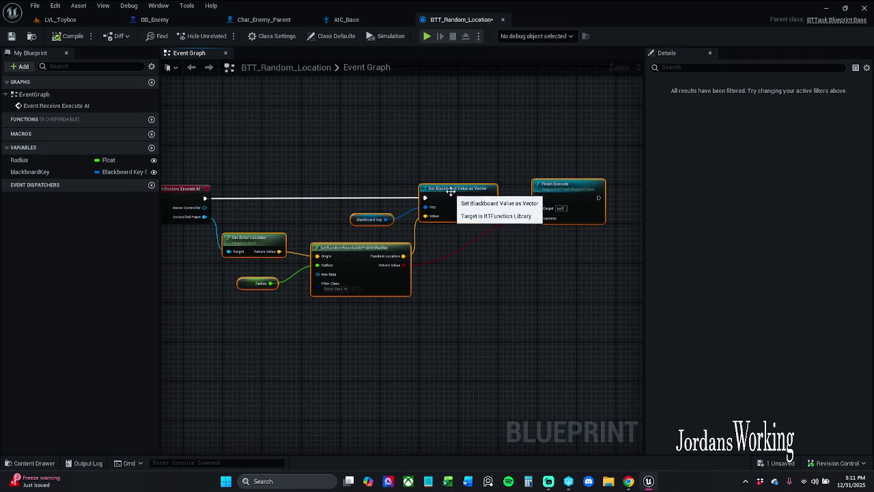
left_click(414, 134)
mouse_move(414, 134)
left_mouse_down()
mouse_move(507, 211)
mouse_move(478, 199)
left_mouse_up()
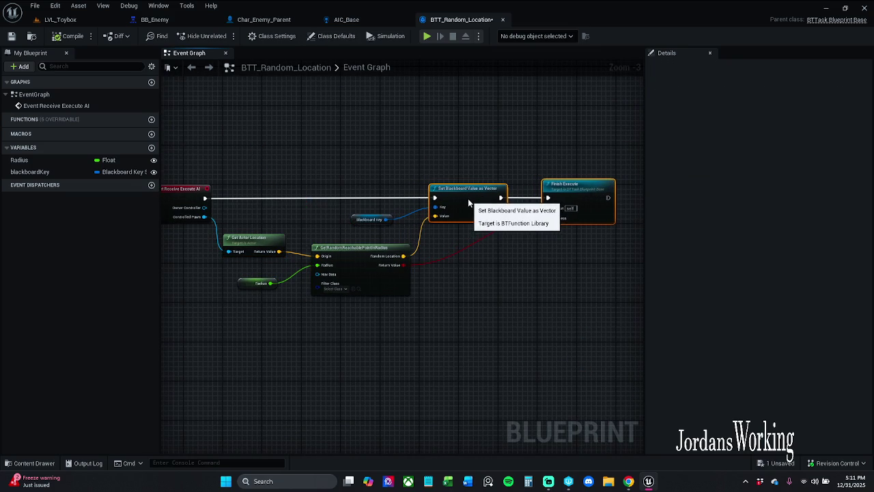
left_click(409, 190)
mouse_move(355, 221)
left_mouse_down()
mouse_move(373, 226)
mouse_move(375, 218)
left_mouse_up()
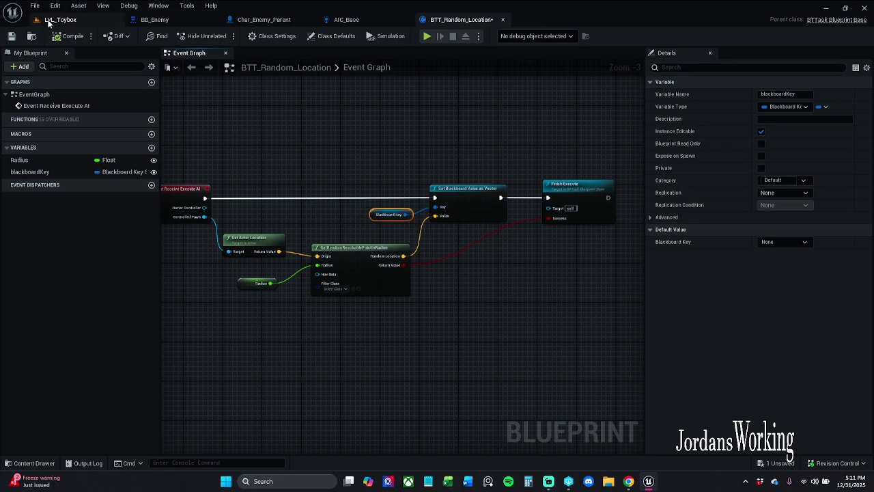
Save the task without checking it out, then break Return Value's link to Success
left_click(10, 39)
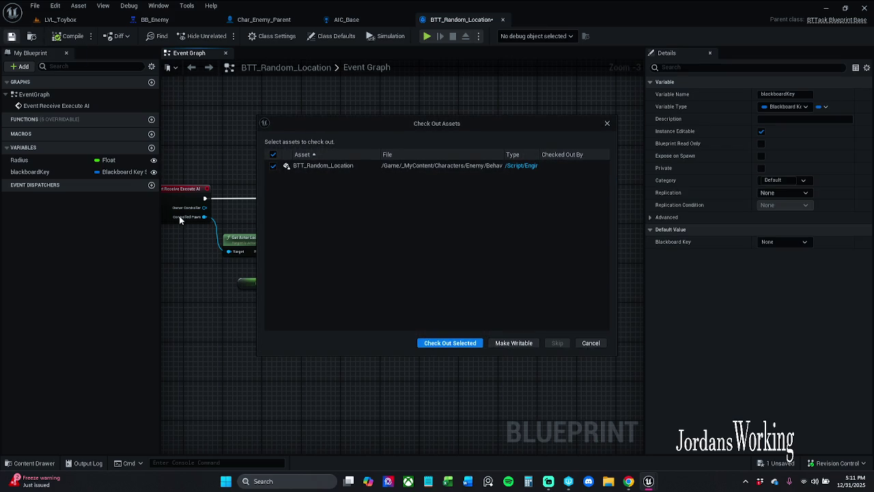
left_click(519, 342)
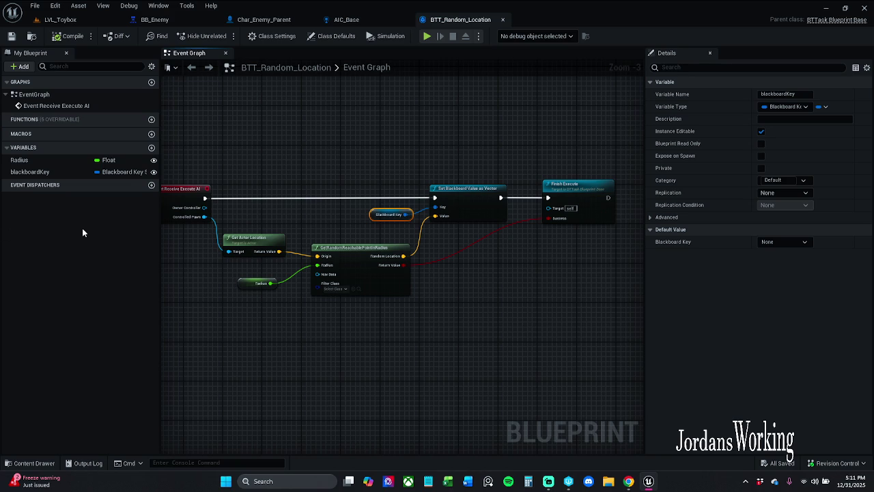
mouse_move(320, 156)
left_mouse_down()
mouse_move(349, 127)
mouse_move(372, 123)
left_mouse_up()
mouse_move(487, 244)
left_mouse_down()
mouse_move(474, 238)
mouse_move(469, 214)
left_mouse_up()
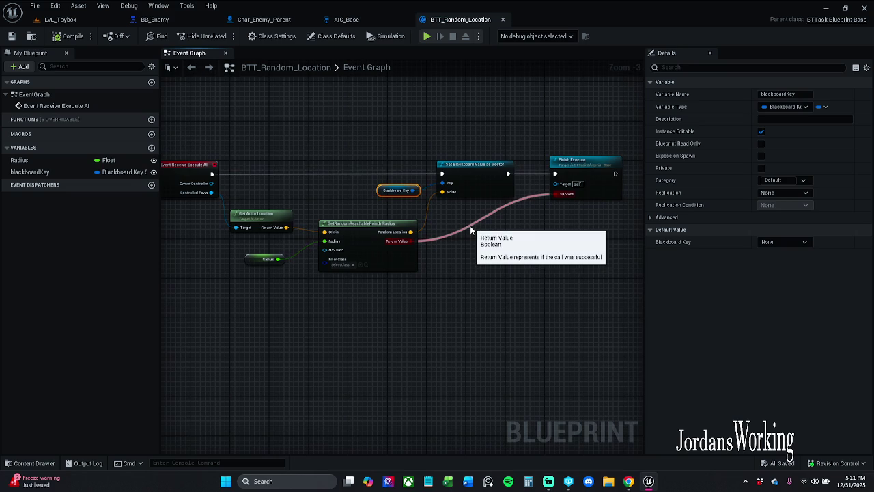
left_click(470, 230, "alt")
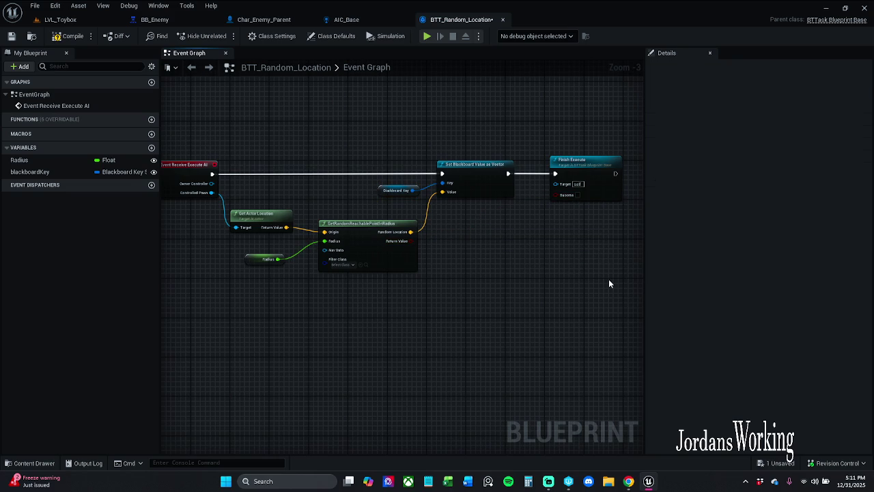
left_click(68, 19)
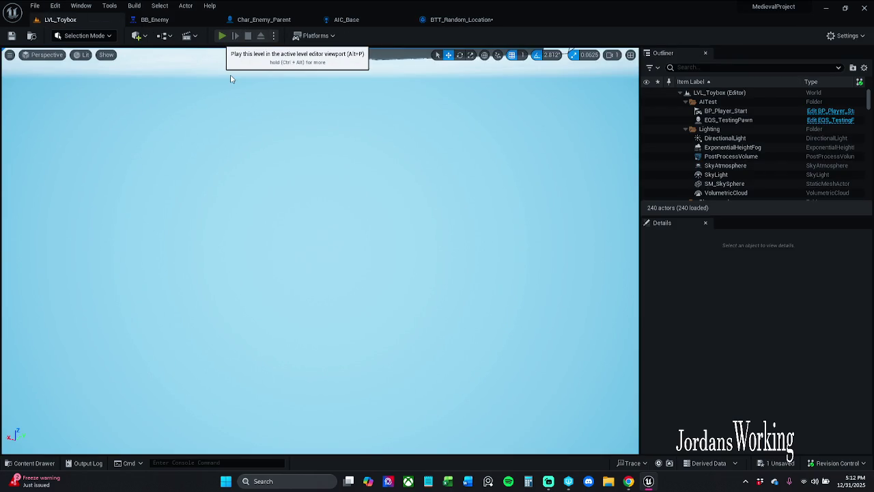
Play-test the level, picking up the bow and firing arrows, then stop playing
left_click(222, 35)
key("w")
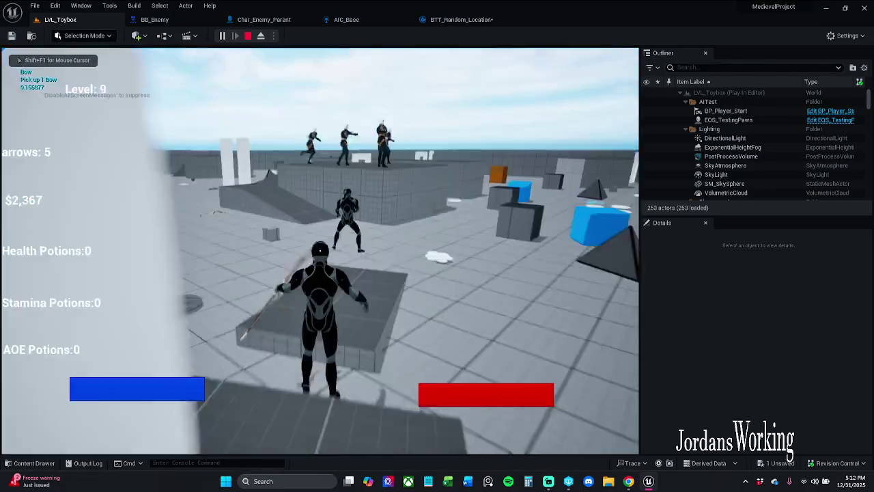
left_click(321, 250)
left_click(320, 250)
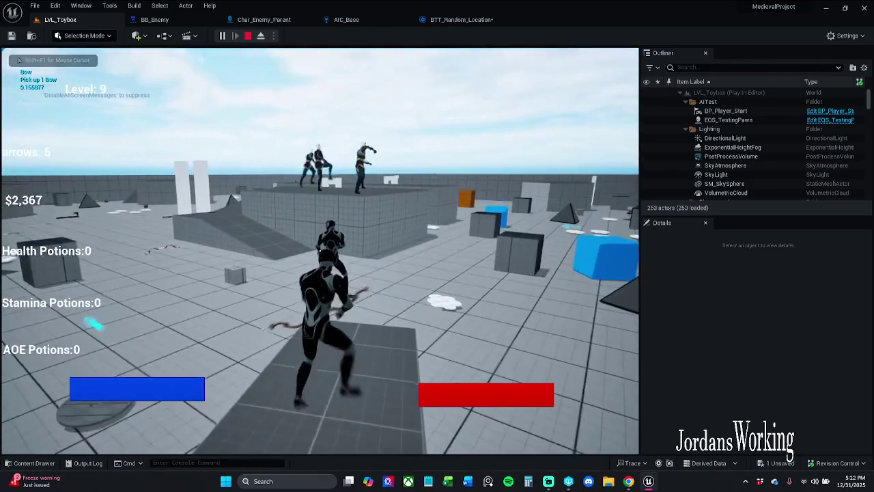
left_click(321, 251)
left_click(320, 250)
key("shift+F1")
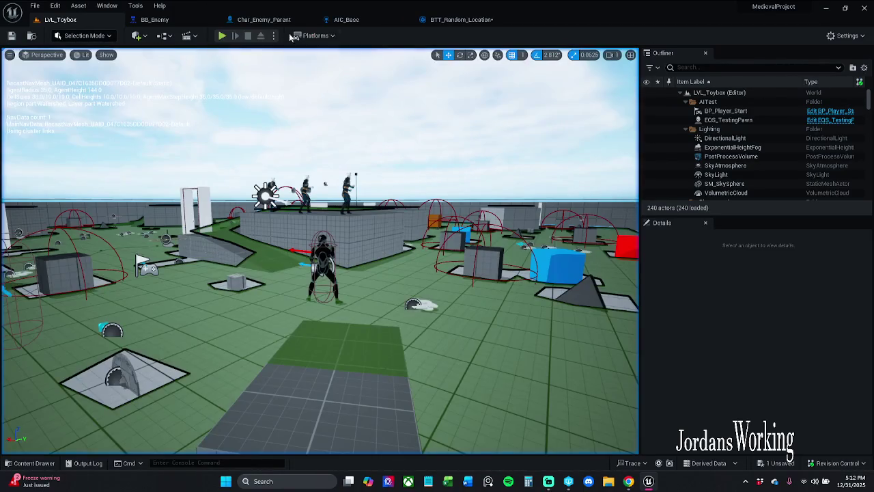
Reconnect Return Value to Finish Execute's Success in BTT_Random_Location, then compile and save
left_click(461, 19)
left_click_drag(473, 219, 414, 221)
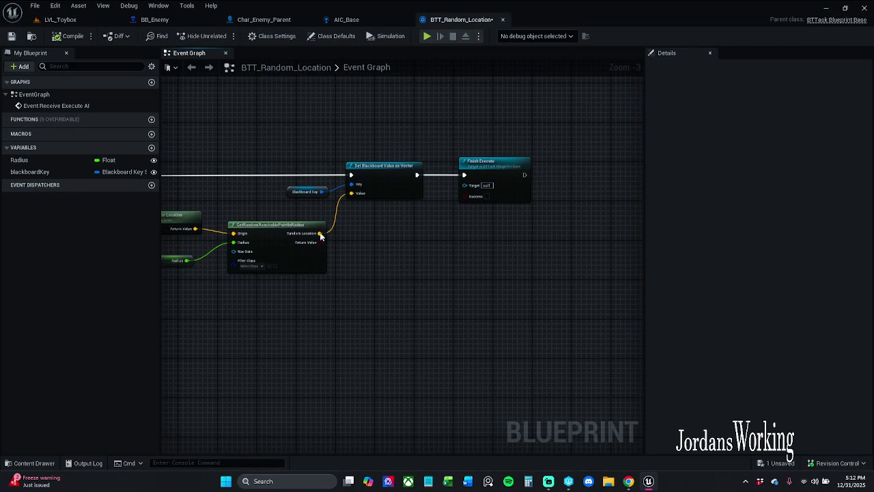
mouse_move(320, 242)
left_mouse_down()
mouse_move(445, 222)
mouse_move(477, 198)
left_mouse_up()
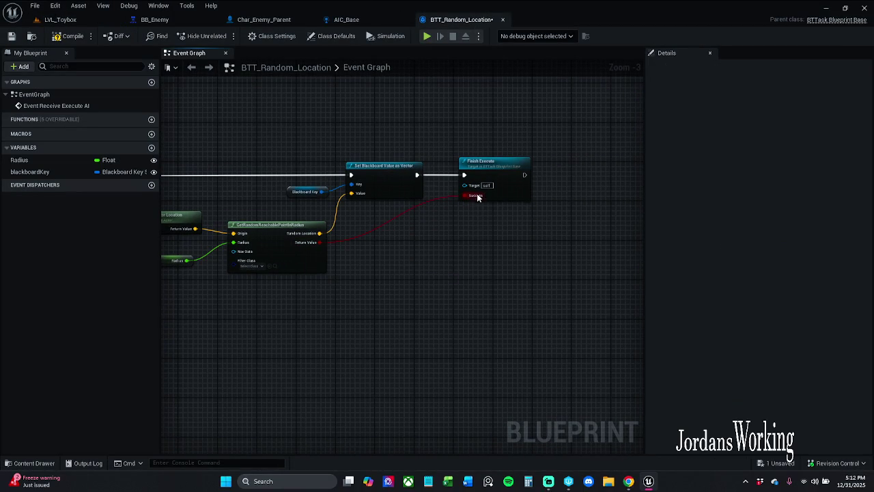
left_click(68, 36)
left_click(11, 36)
key("Home")
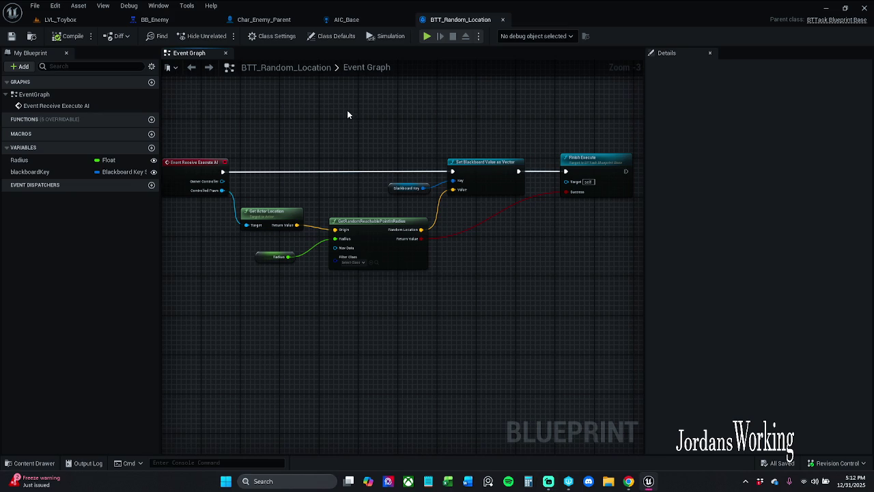
left_click(154, 19)
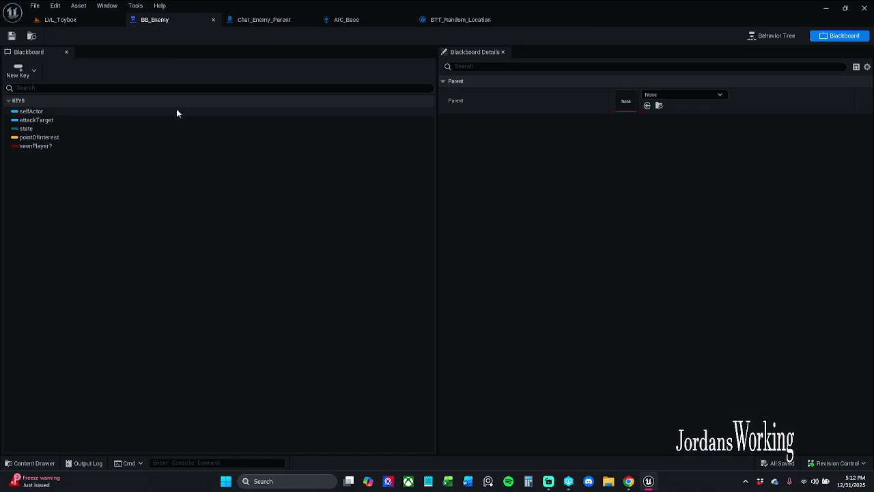
In BT_Enemy, shift the HasPatrol_Route subtree to the right
left_click(772, 37)
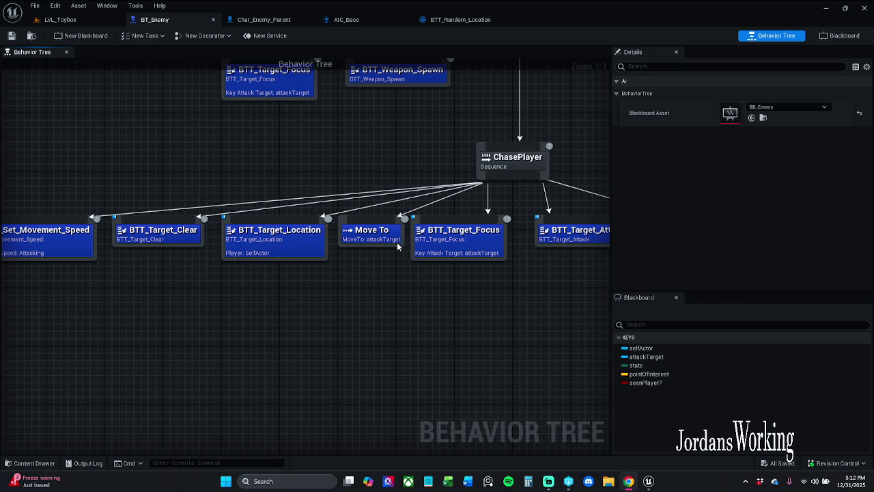
scroll(421, 164, "down", 5)
mouse_move(421, 164)
left_mouse_down()
mouse_move(148, 202)
mouse_move(227, 204)
mouse_move(145, 224)
mouse_move(216, 193)
mouse_move(105, 236)
mouse_move(231, 315)
left_mouse_up()
scroll(127, 233, "down", 2)
left_click_drag(181, 248, 201, 251)
left_click(243, 234)
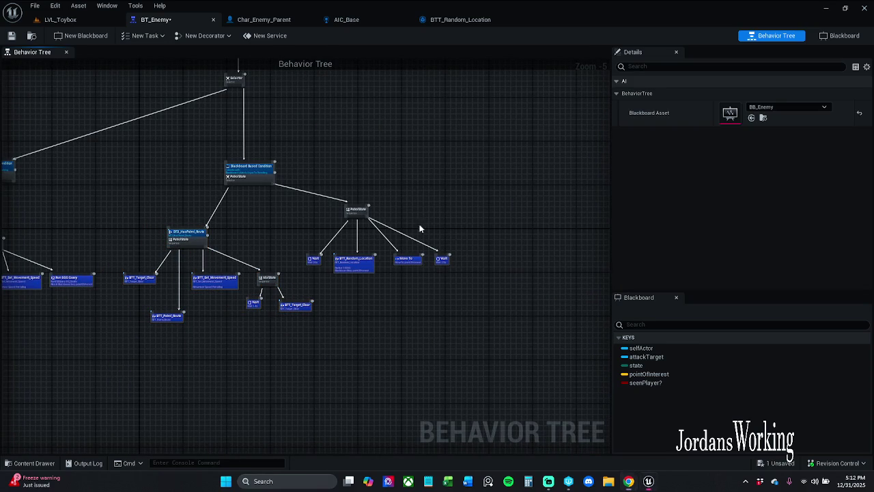
Move the PatrolState sequence and its children to the right, then save BT_Enemy
left_click_drag(419, 224, 408, 200)
left_click_drag(295, 162, 470, 261)
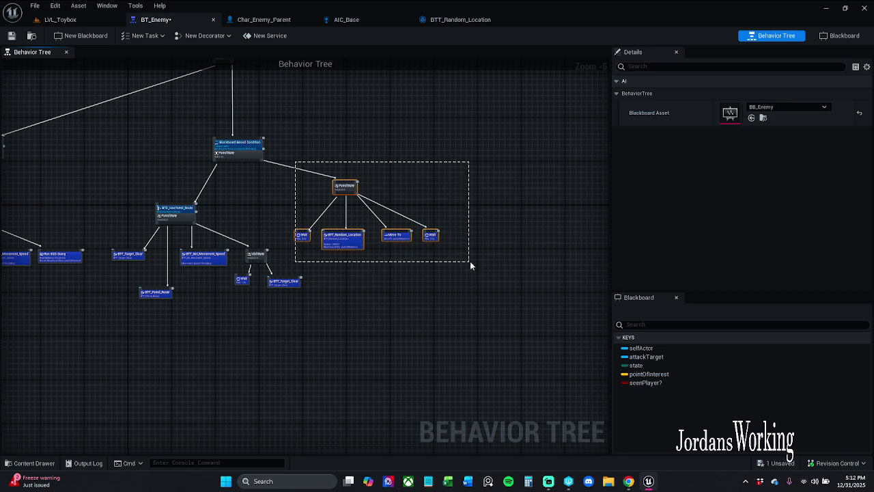
left_click_drag(348, 245, 377, 256)
left_click(306, 200)
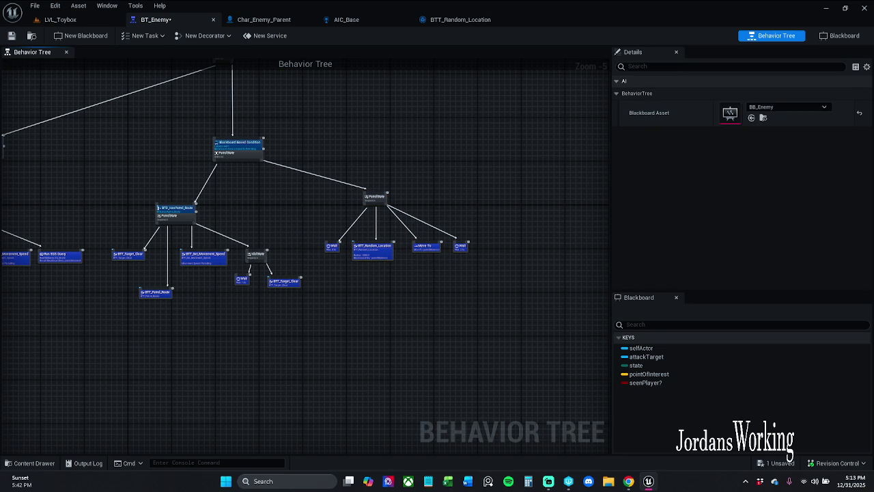
left_click(11, 36)
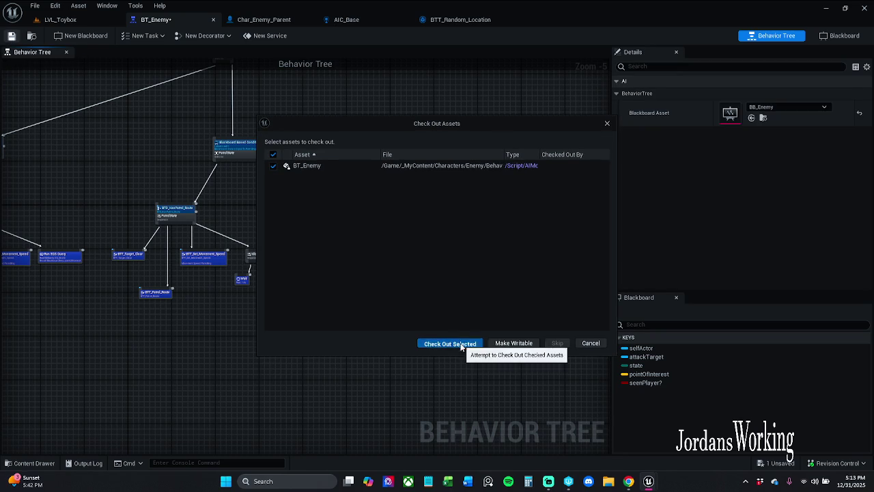
Check out BT_Enemy for editing and locate the comment boxes in the tree
left_click(471, 343)
left_click_drag(238, 332, 384, 370)
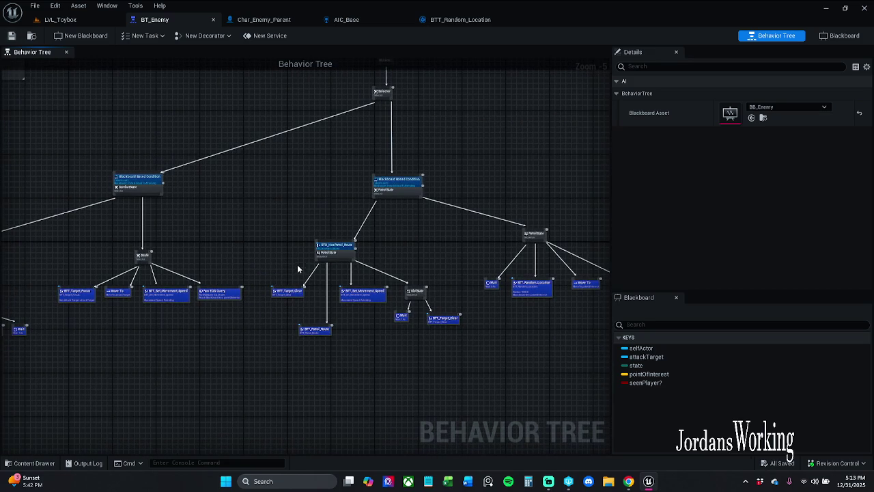
scroll(238, 259, "up", 1)
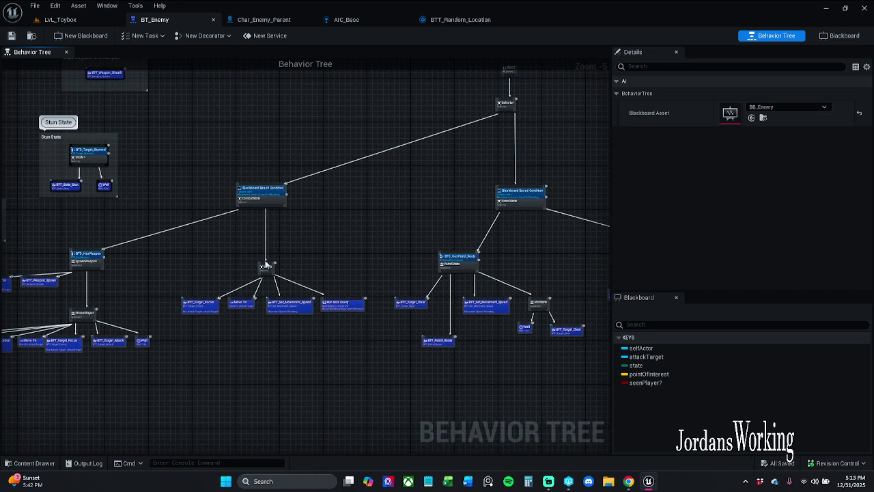
scroll(264, 288, "up", 1)
scroll(351, 275, "down", 4)
scroll(314, 275, "up", 1)
scroll(326, 255, "up", 2)
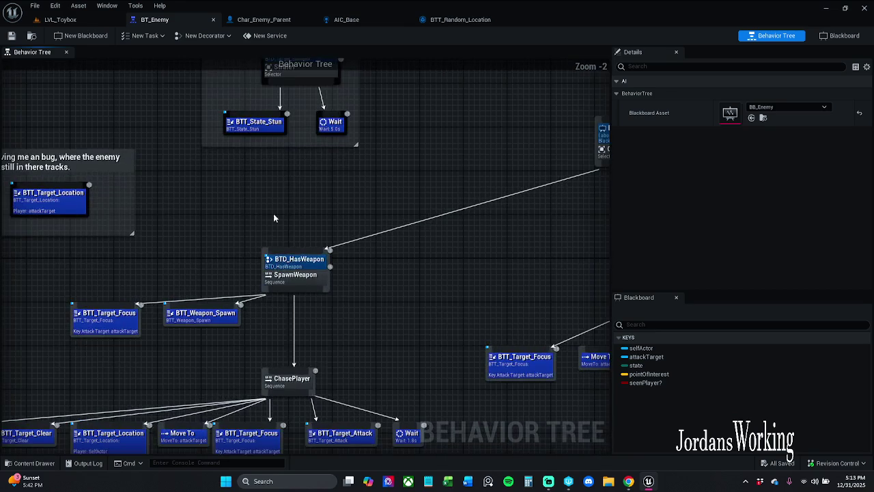
scroll(274, 218, "up", 2)
scroll(275, 311, "down", 2)
left_click_drag(220, 302, 418, 172)
left_click(410, 175)
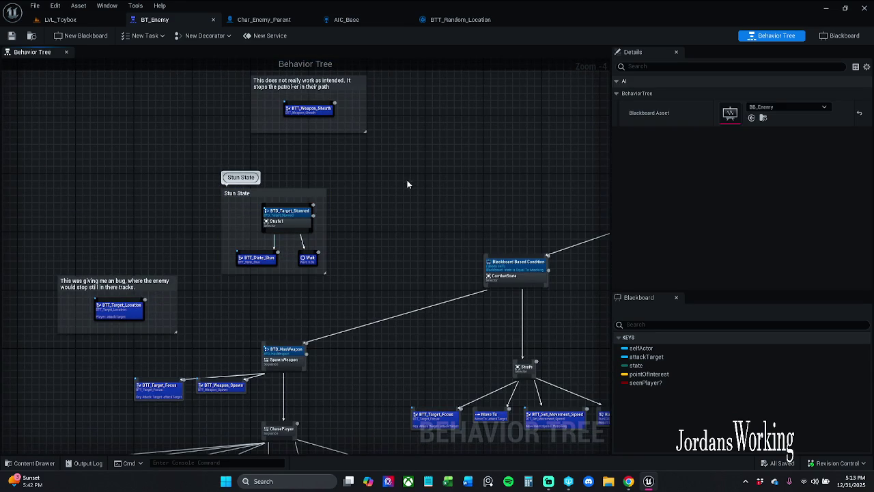
Delete the bug comment box with its BTT_Target_Location node and save
left_click_drag(378, 251, 394, 203)
left_click_drag(216, 295, 183, 282)
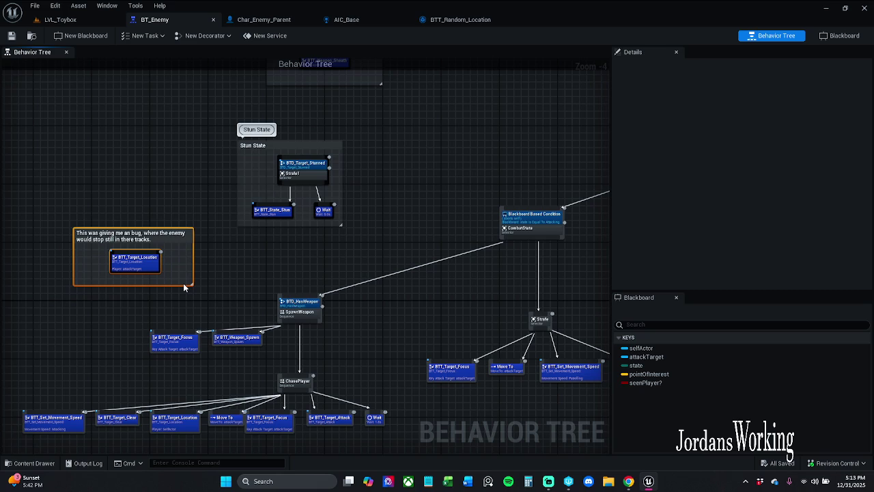
key("Delete")
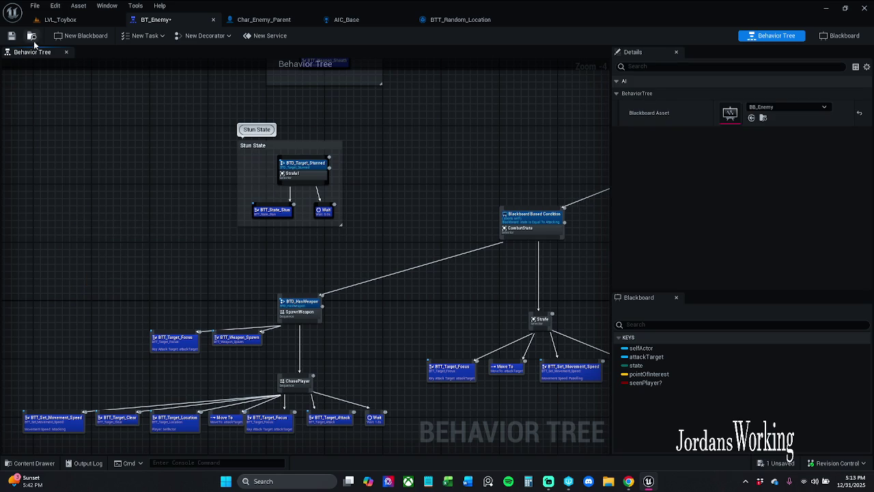
left_click(11, 35)
Realign BTT_Target_Focus and BTT_Weapon_Spawn under SpawnWeapon and save the tree
mouse_move(190, 367)
left_mouse_down()
mouse_move(237, 341)
mouse_move(264, 356)
left_mouse_up()
left_click(249, 365)
left_click(181, 342)
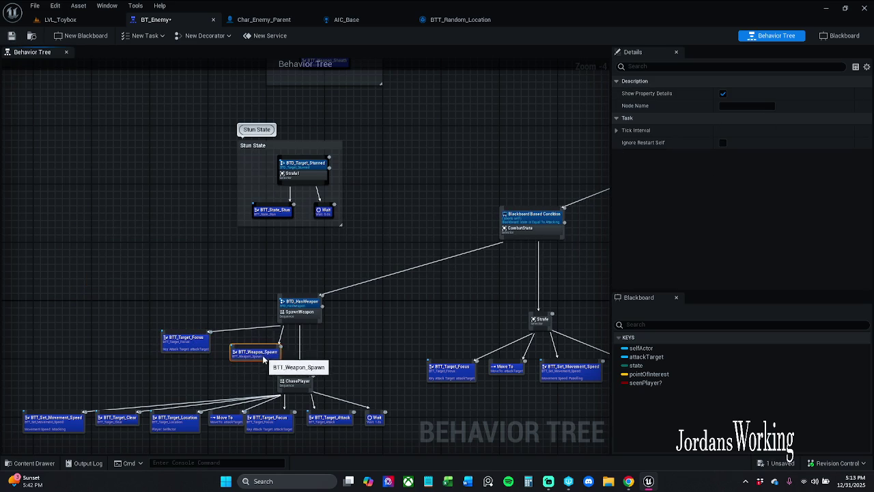
mouse_move(185, 349)
left_mouse_down()
mouse_move(195, 360)
mouse_move(199, 353)
left_mouse_up()
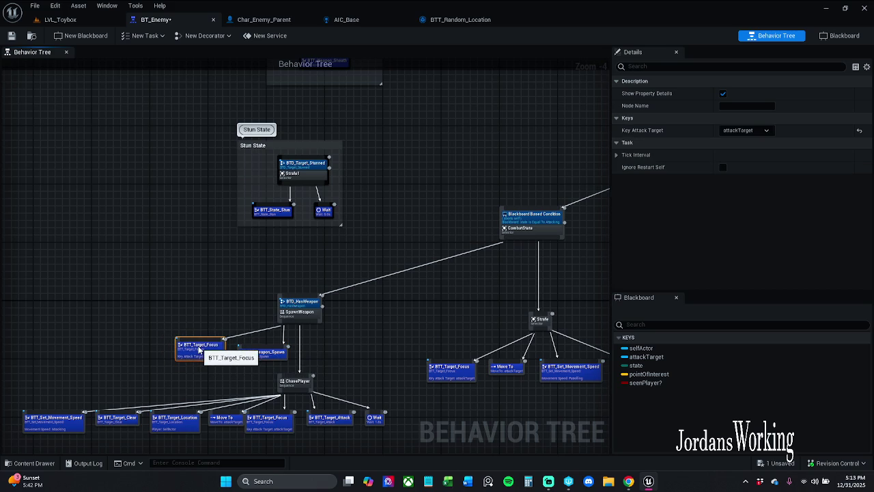
left_click(193, 300)
left_click_drag(260, 385, 174, 338)
left_click_drag(262, 357, 259, 353)
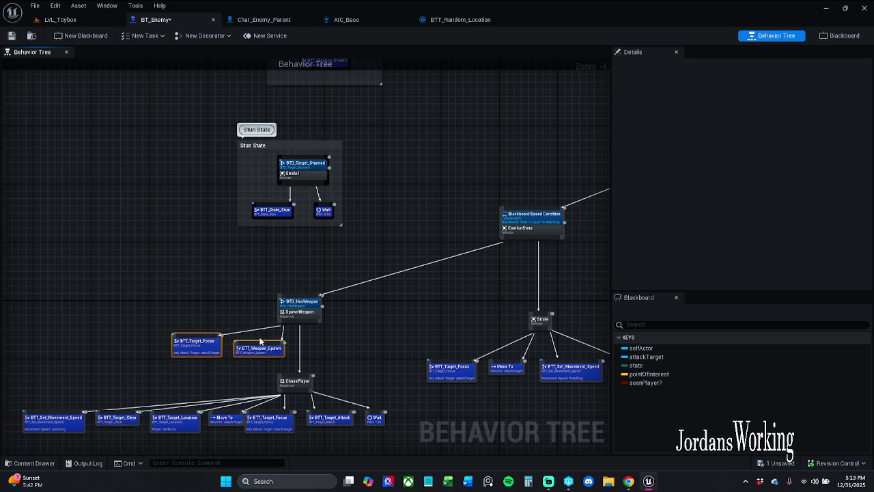
left_click(244, 318)
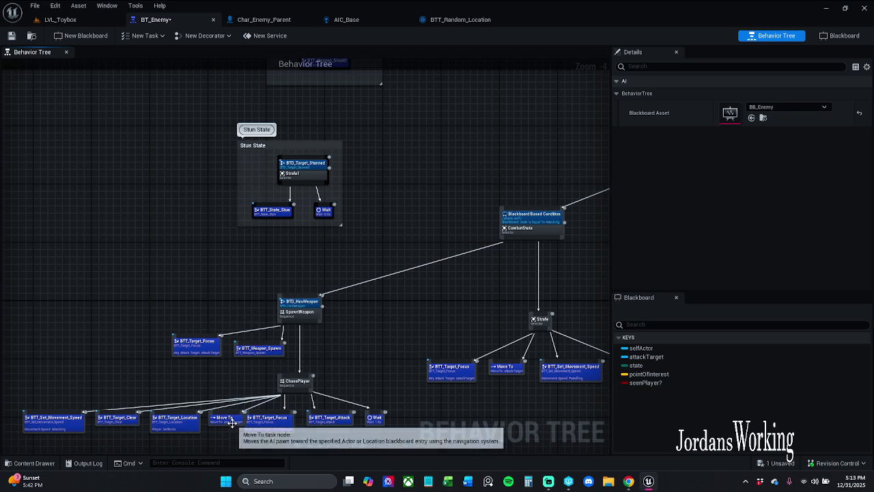
left_click_drag(163, 446, 195, 376)
left_click(11, 35)
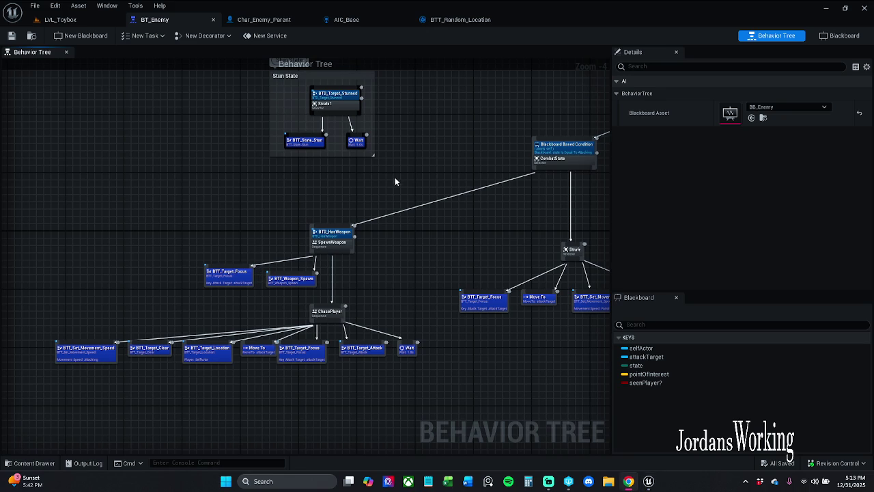
Pan the tree to review the PatrolState and left-hand branches
scroll(373, 202, "right", 10)
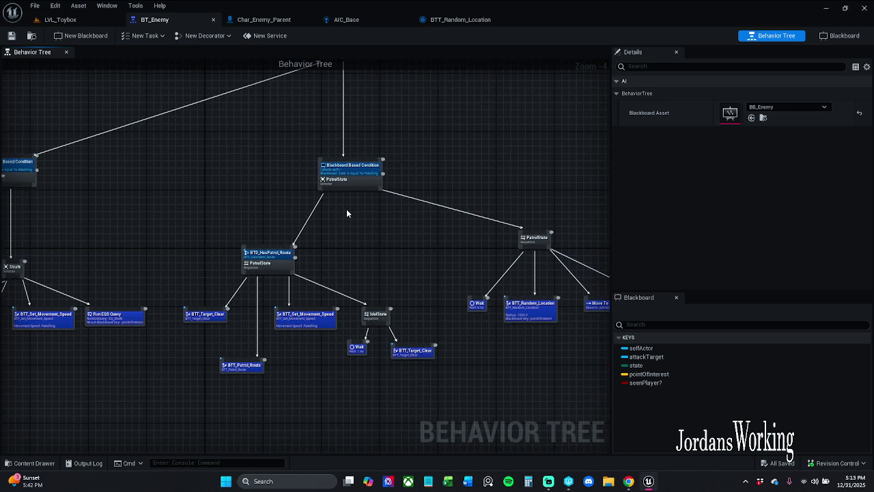
left_click_drag(444, 252, 349, 234)
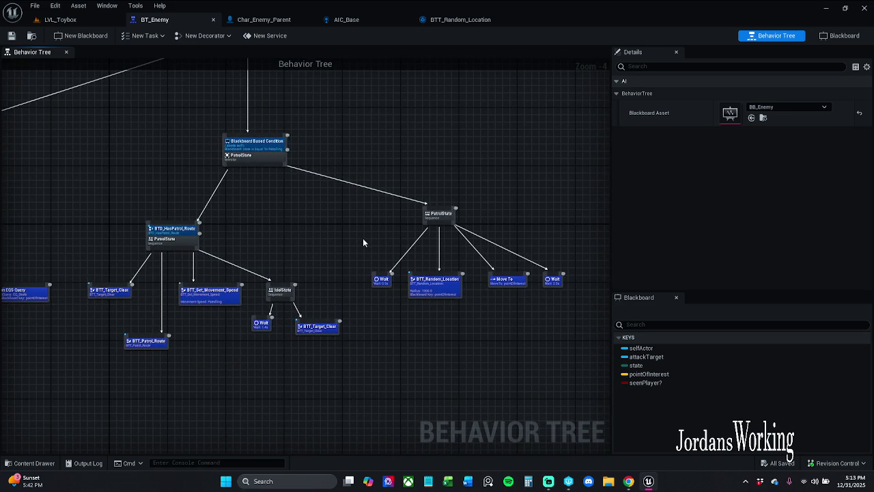
left_click_drag(309, 244, 386, 240)
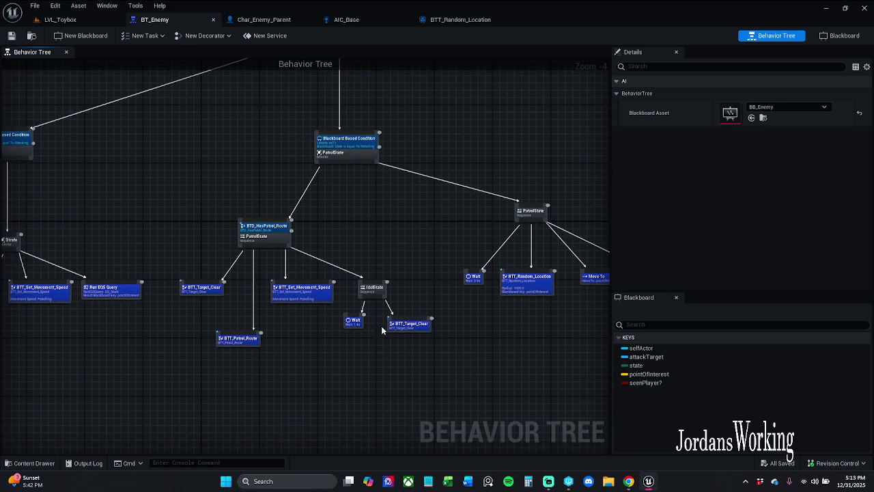
left_click_drag(316, 337, 445, 341)
scroll(357, 341, "down", 2)
scroll(359, 346, "up", 1)
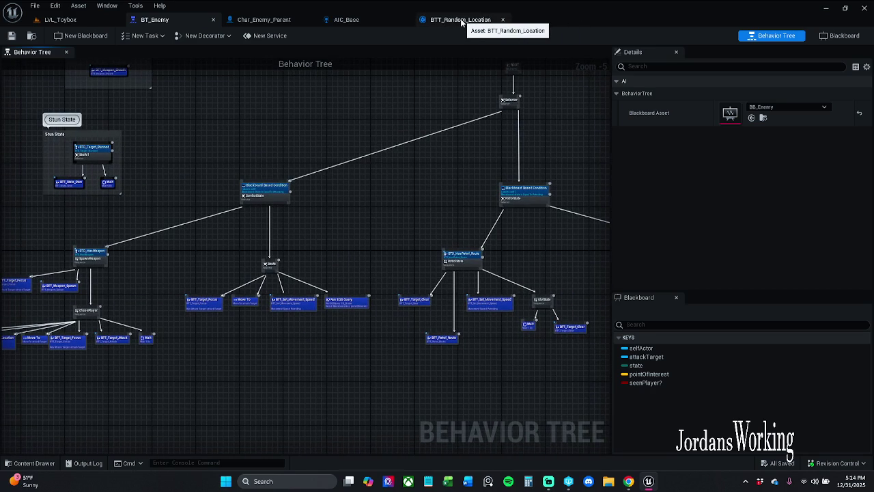
Review the AIC_Base, Char_Enemy_Parent Set Movement Speed and BTT_Random_Location graphs
left_click(376, 20)
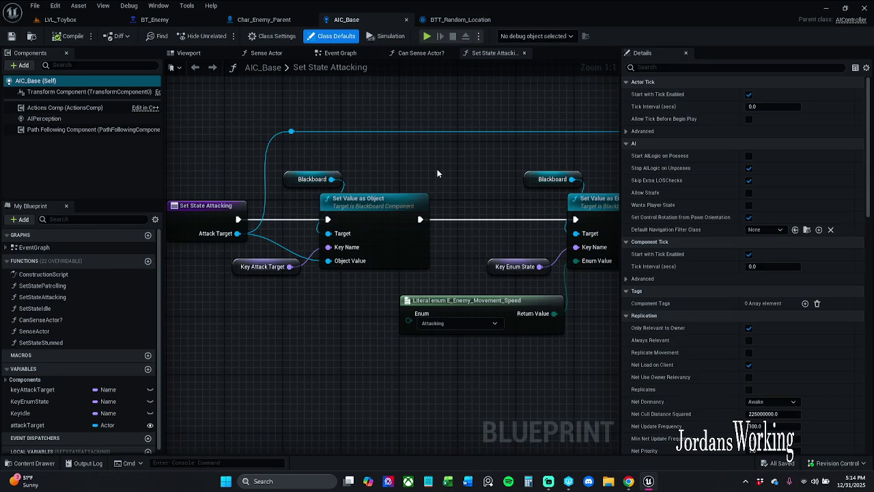
left_click(268, 21)
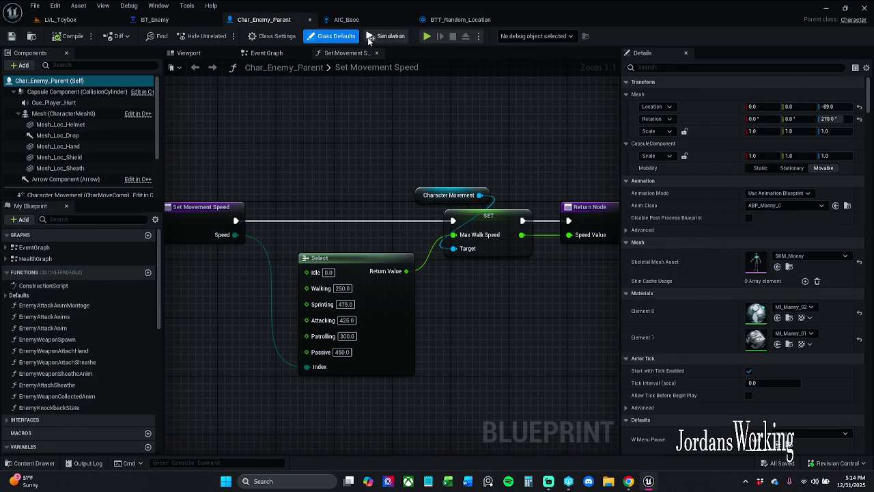
left_click(478, 20)
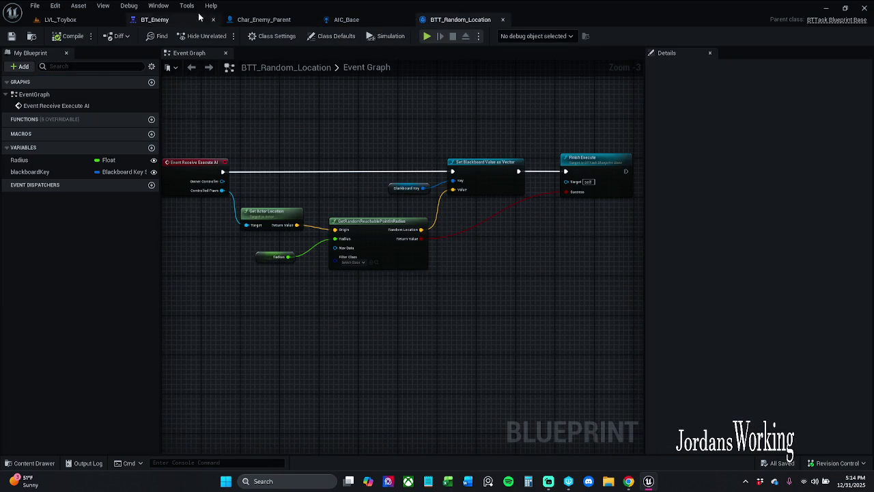
Inspect BT_Enemy's PatrolState and HasPatrol_Route branches, then return to LVL_Toybox
left_click(165, 20)
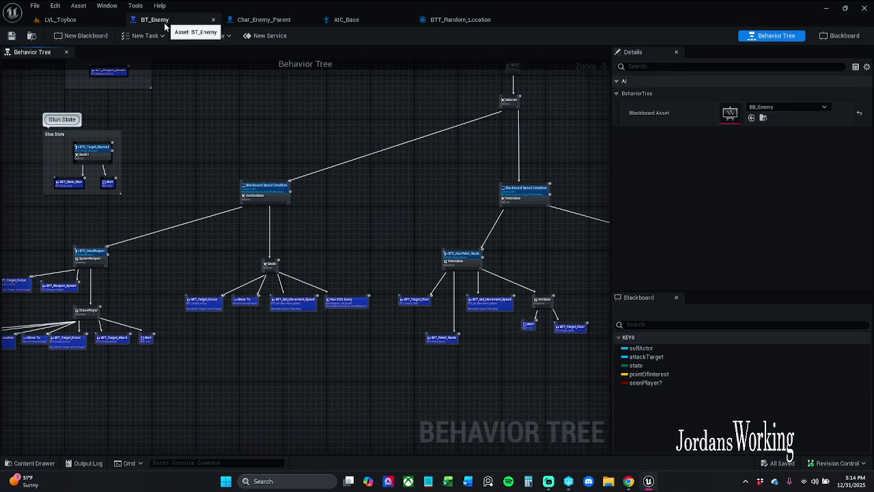
scroll(300, 225, "up", 3)
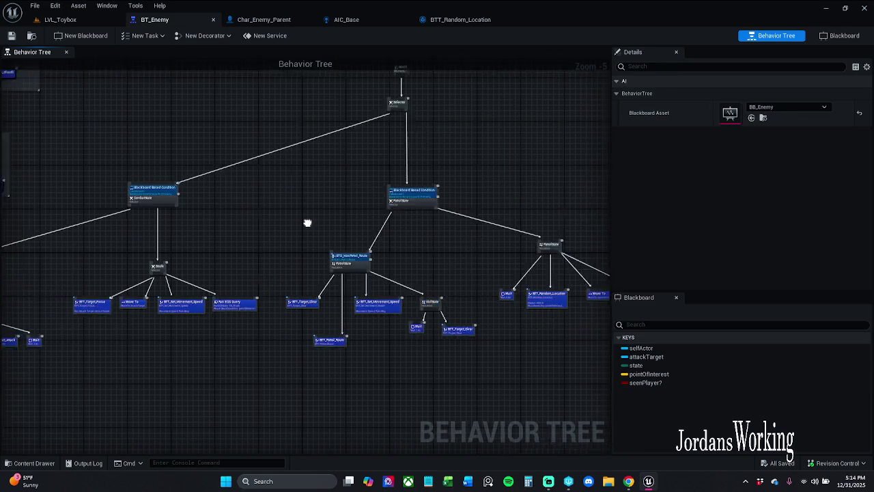
left_click_drag(310, 271, 14, 251)
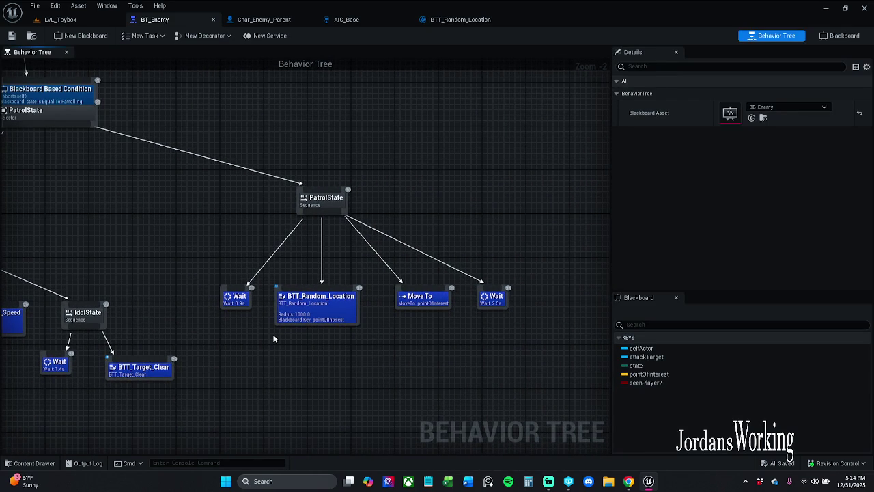
mouse_move(271, 313)
left_mouse_down()
mouse_move(339, 287)
mouse_move(348, 295)
left_mouse_up()
left_click_drag(233, 220, 275, 238)
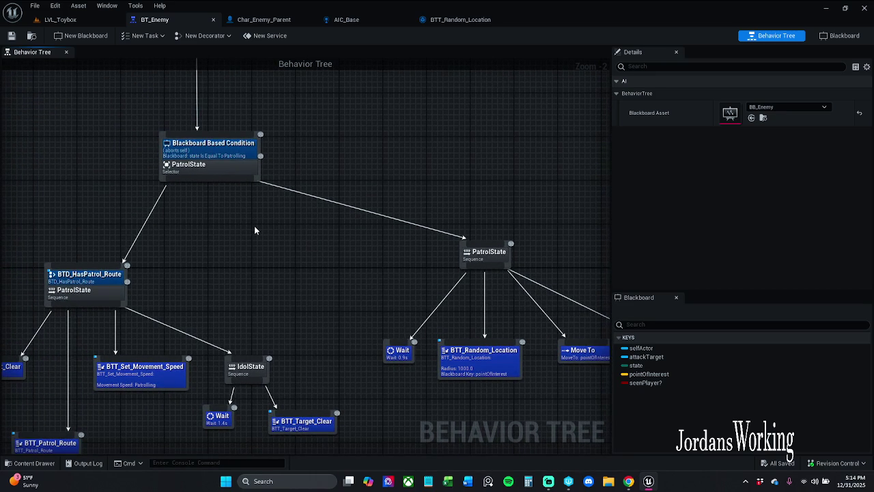
left_click(65, 20)
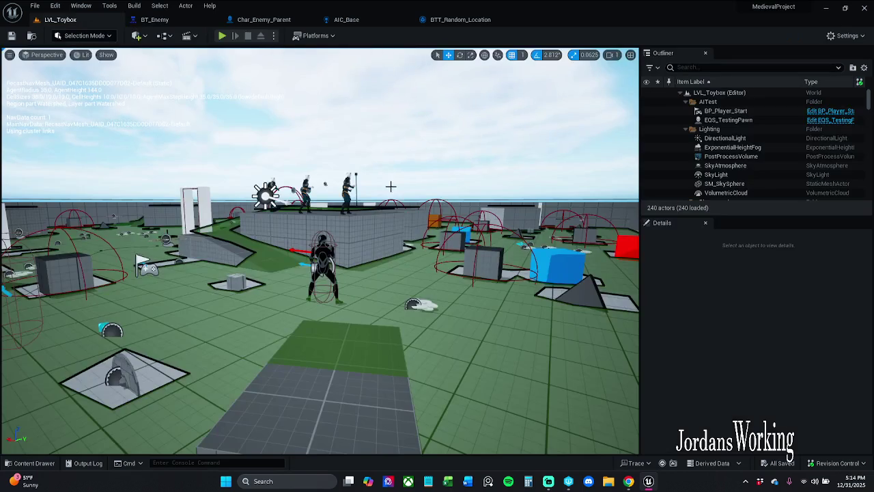
Set the placed enemy's E Enemy Movement to Passive
left_click(331, 251)
scroll(812, 413, "down", 5)
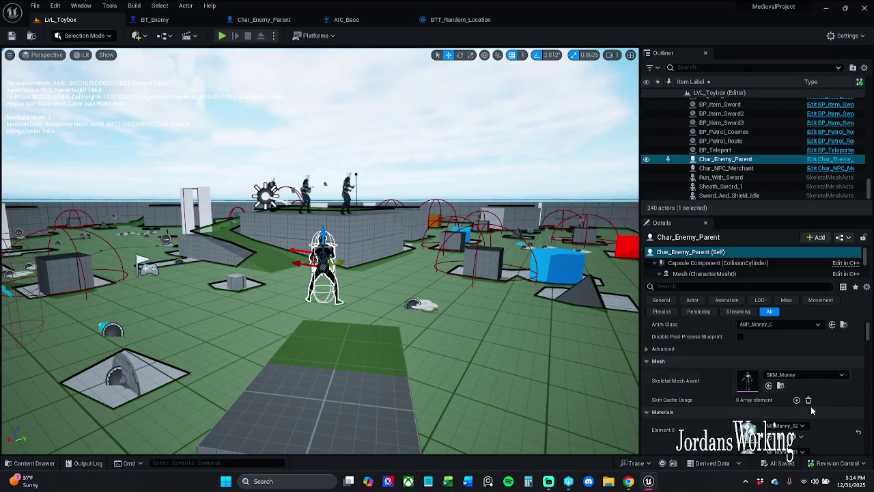
scroll(812, 412, "down", 3)
left_click(782, 394)
left_click(765, 447)
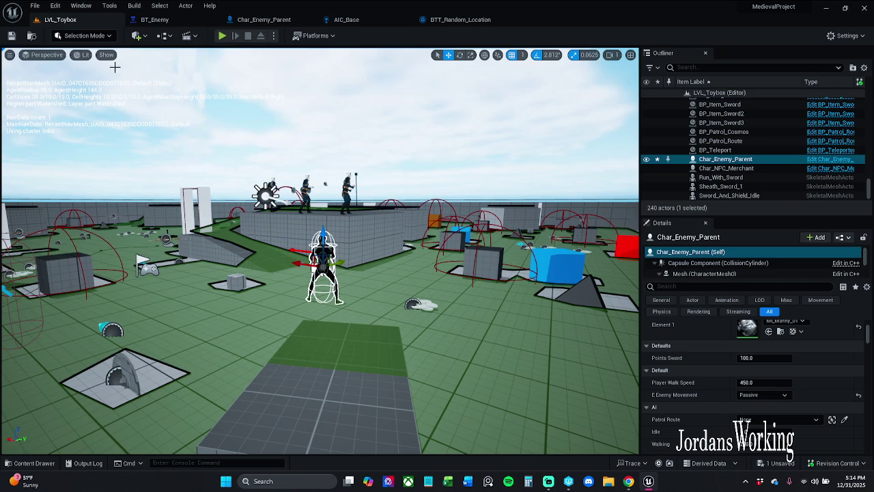
Check out the level so it saves, then run a brief play-test
left_click(221, 37)
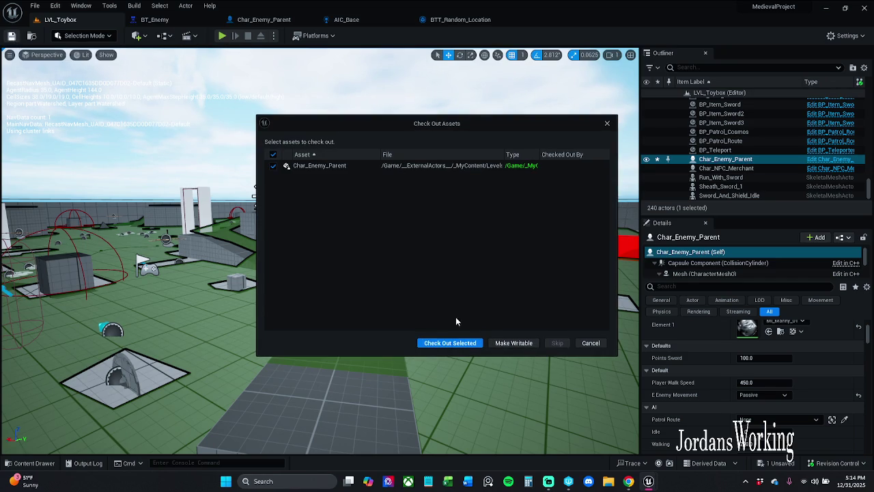
left_click(454, 345)
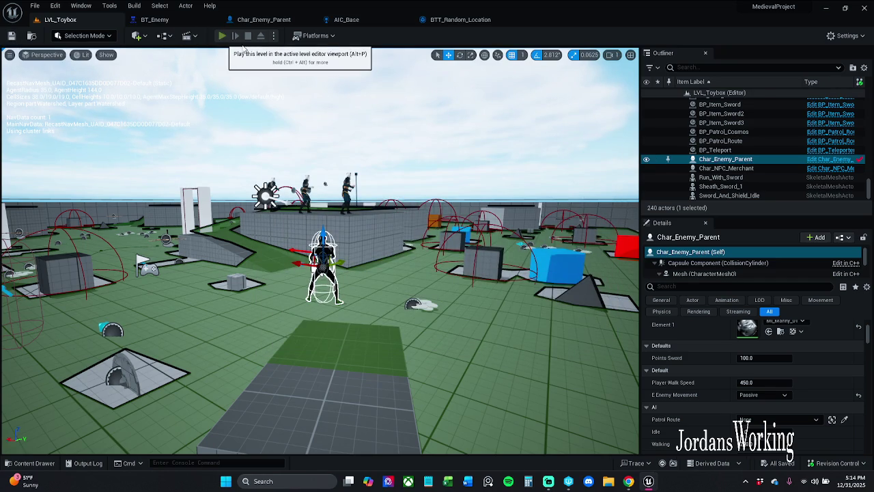
left_click(221, 36)
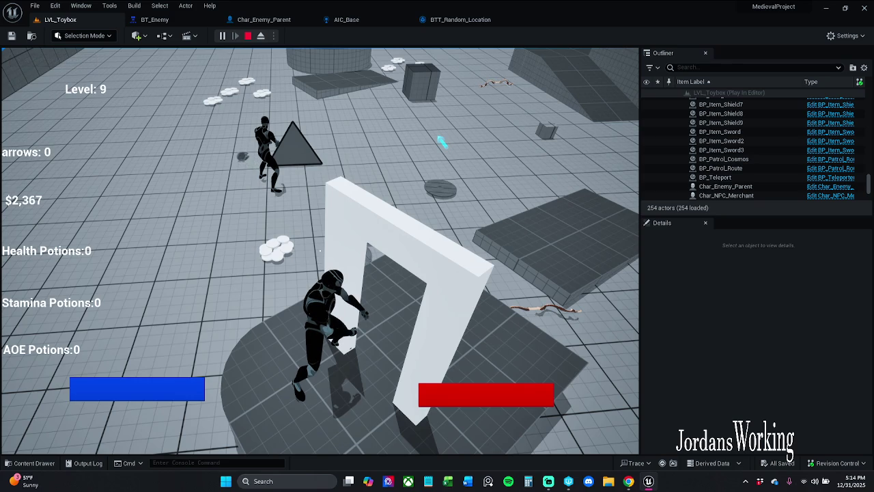
key("Escape")
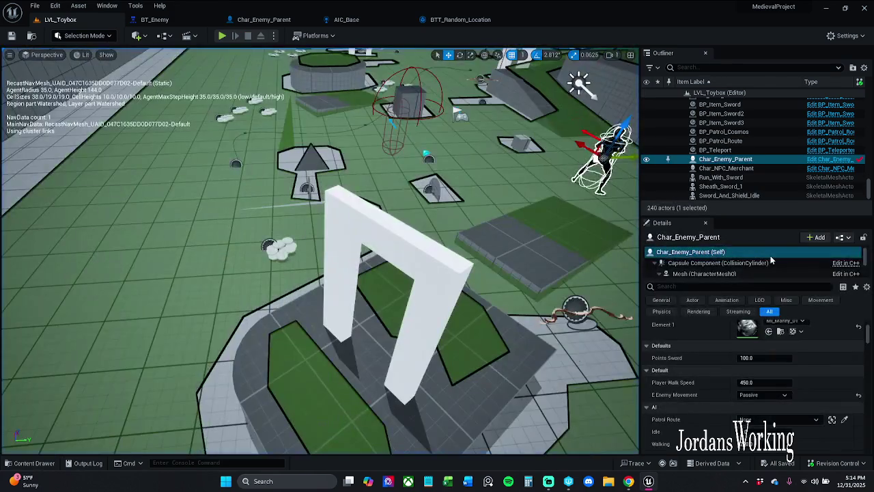
Set E Enemy Movement to Sprinting and check the Set Movement Speed graph and BT_Enemy
left_click(765, 394)
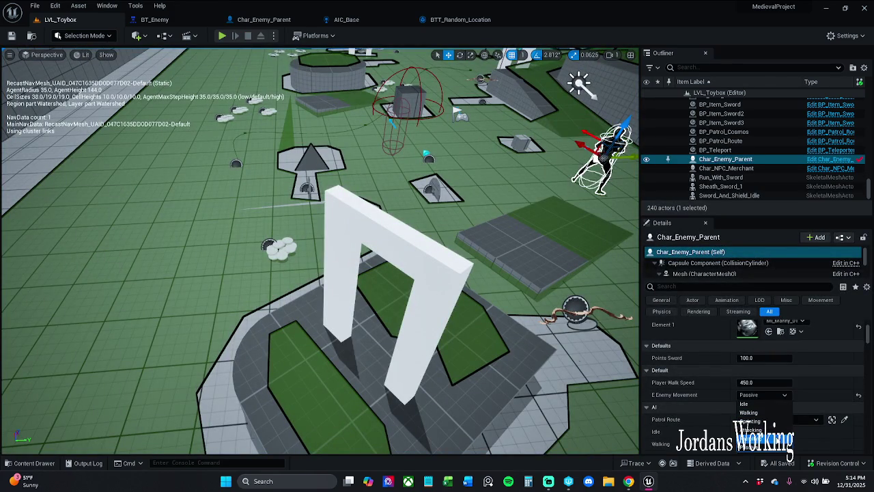
left_click(765, 422)
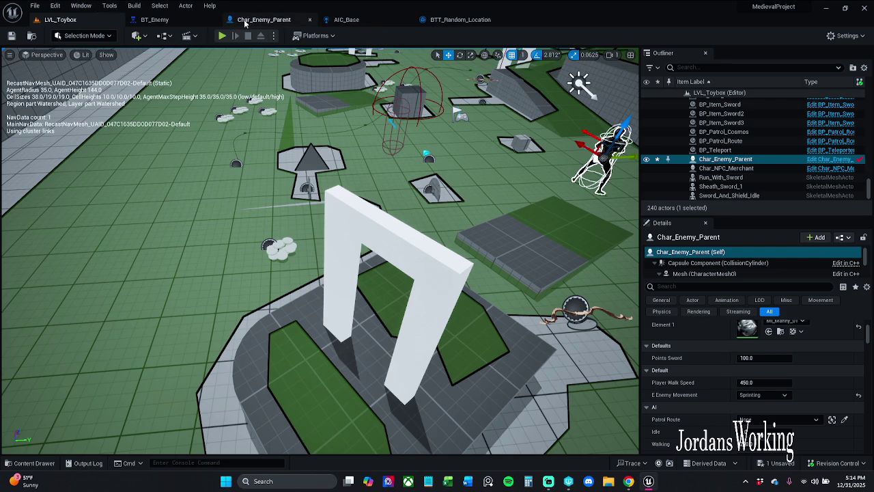
left_click(264, 20)
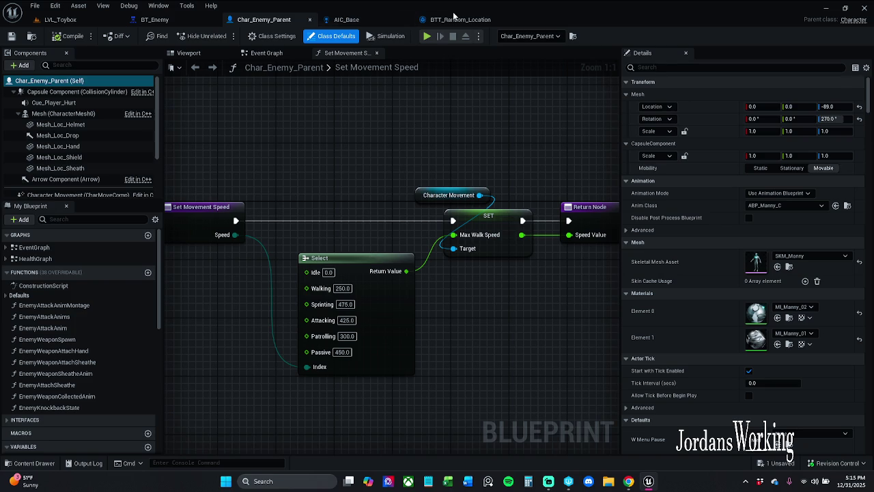
left_click(164, 19)
left_click(120, 16)
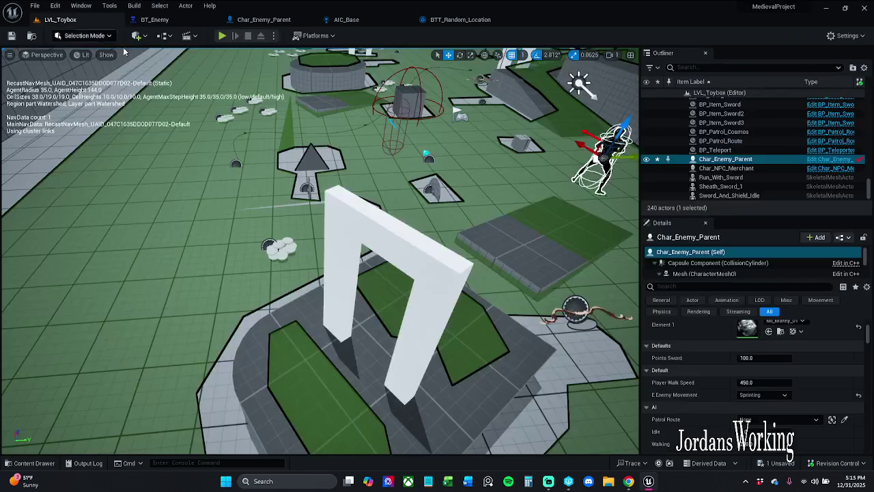
Switch E Enemy Movement to Idle, play-test, then view the BTT_Random_Location graph
left_click(762, 394)
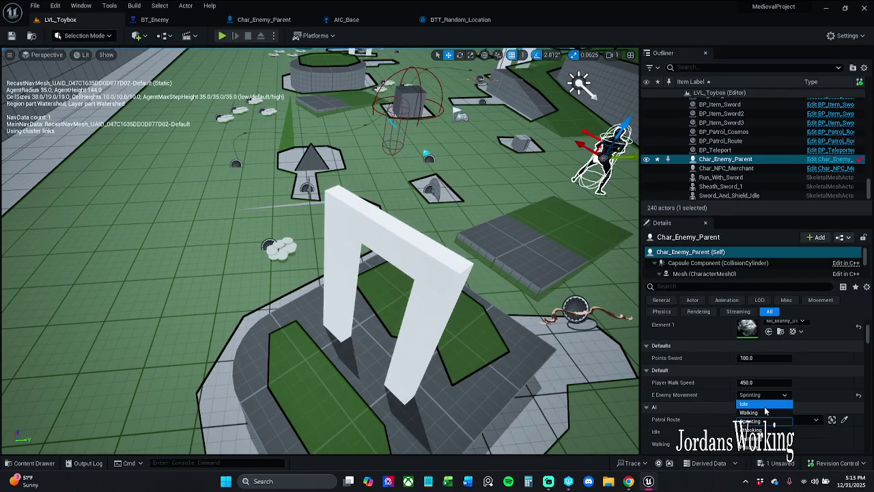
left_click(745, 408)
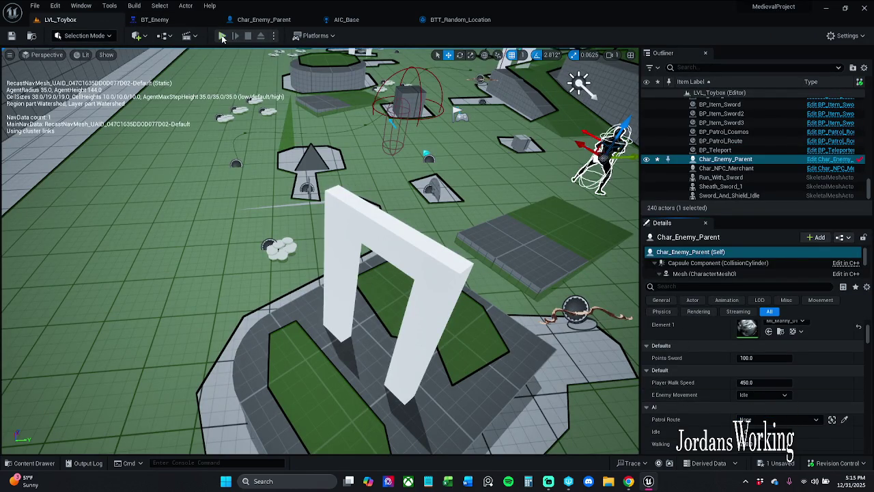
left_click(222, 35)
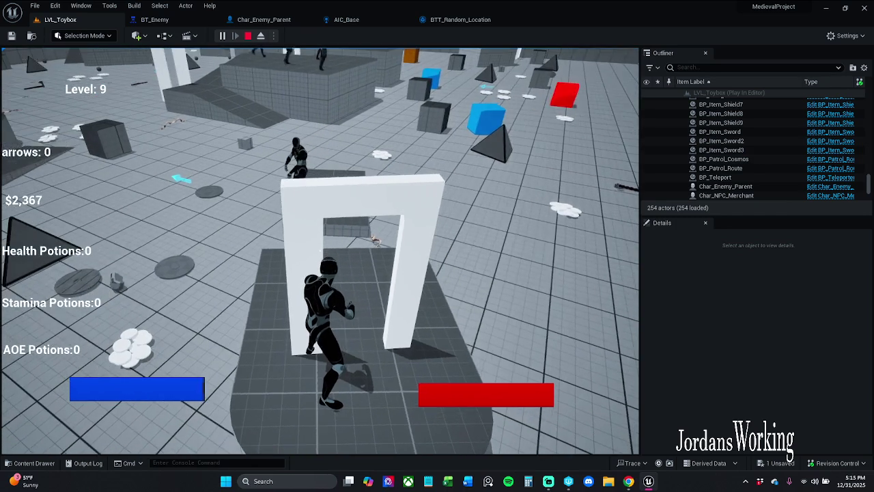
key("Escape")
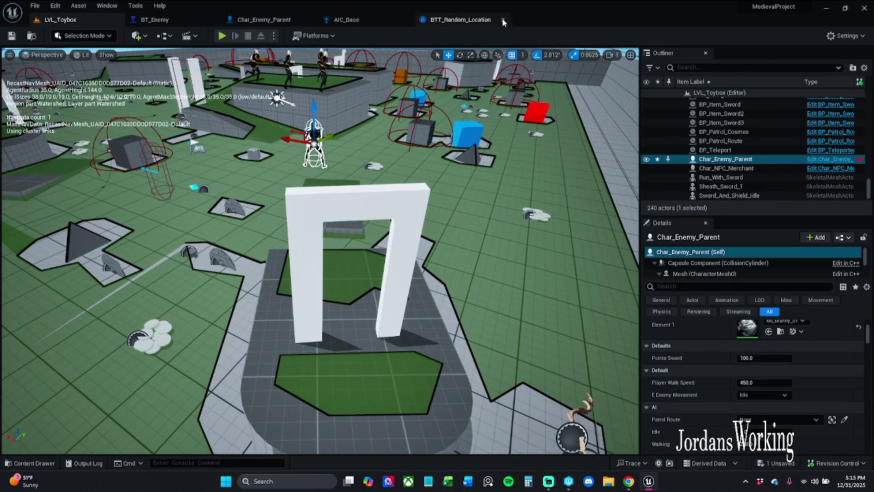
left_click(471, 22)
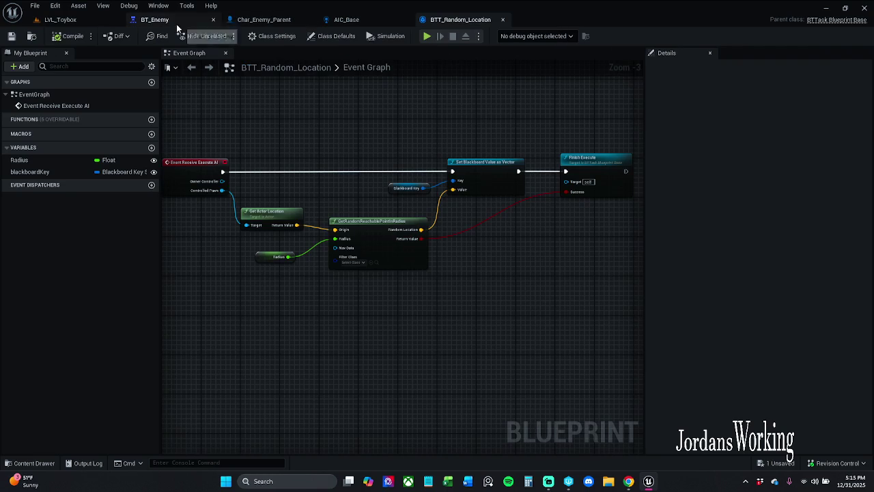
In BT_Enemy, pan to the patrol branches and nudge the IdolState group
left_click(174, 21)
left_click_drag(401, 325, 302, 234)
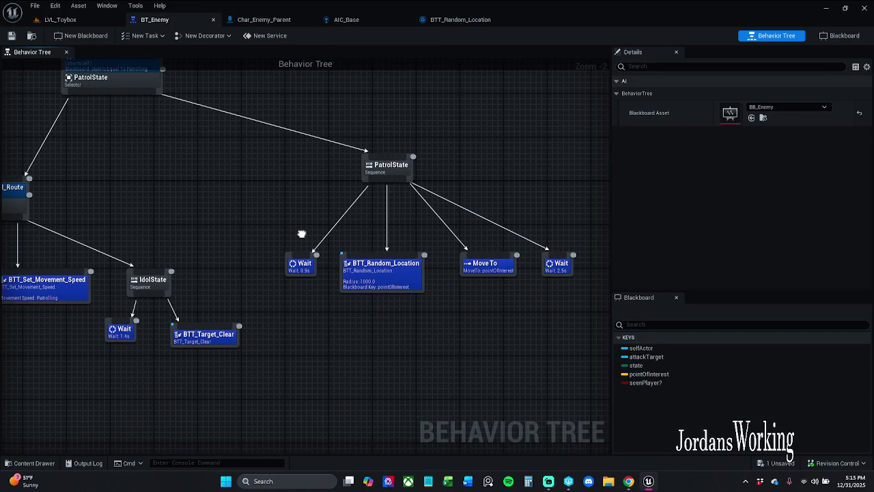
left_click_drag(301, 234, 483, 219)
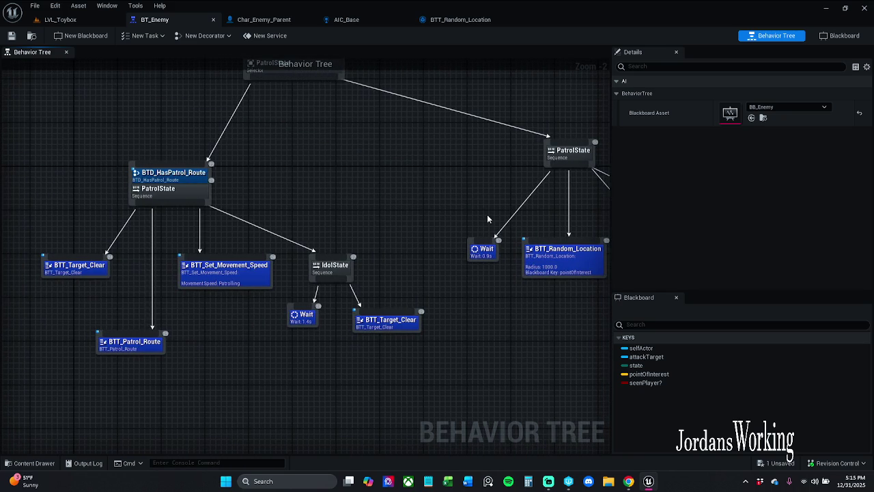
mouse_move(310, 346)
left_mouse_down()
mouse_move(409, 295)
mouse_move(369, 275)
mouse_move(351, 278)
left_mouse_up()
left_click(329, 331)
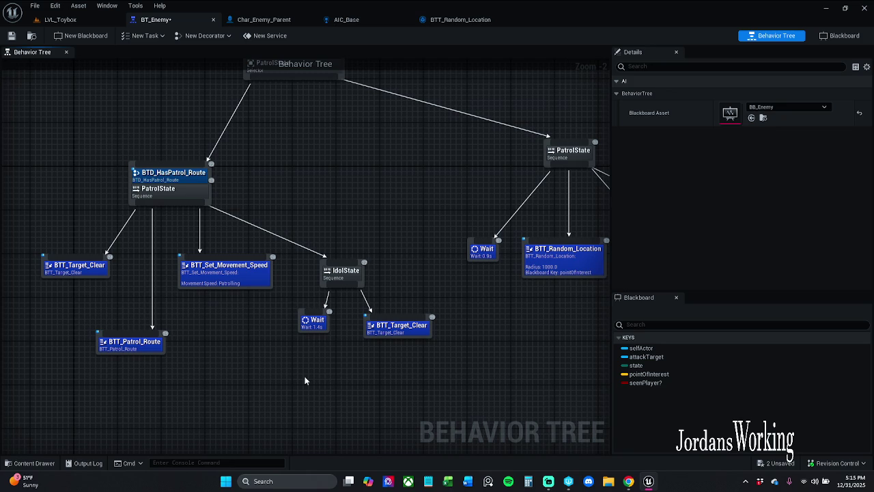
mouse_move(411, 351)
left_mouse_down()
mouse_move(181, 355)
mouse_move(316, 338)
mouse_move(280, 341)
left_mouse_up()
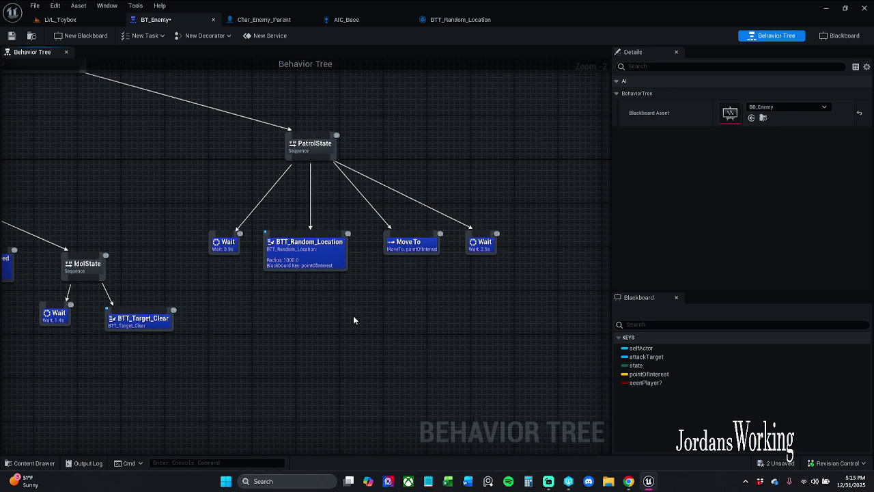
mouse_move(353, 315)
left_mouse_down()
mouse_move(433, 308)
mouse_move(403, 304)
mouse_move(526, 305)
left_mouse_up()
mouse_move(238, 318)
left_mouse_down()
mouse_move(350, 311)
mouse_move(335, 316)
mouse_move(339, 338)
left_mouse_up()
Duplicate BTT_Patrol_Route, wire the copy under the PatrolState selector, and save
left_click(236, 363)
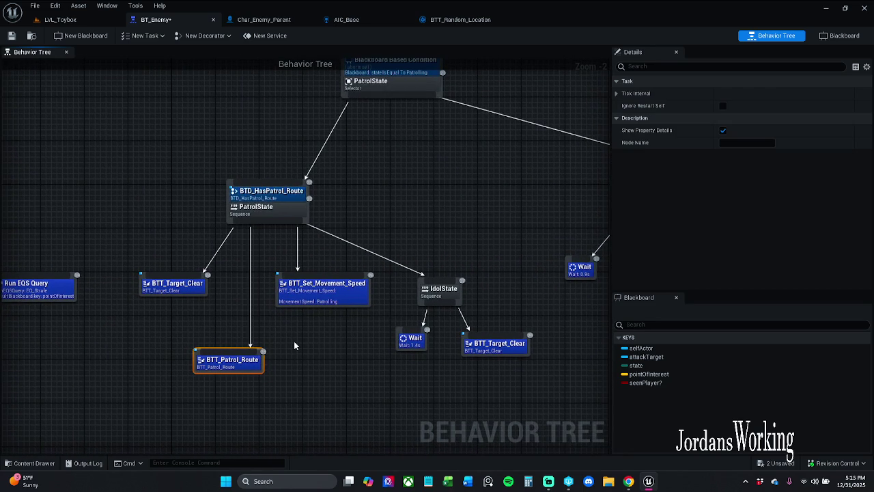
key("ctrl+c")
key("ctrl+v")
mouse_move(330, 364)
left_mouse_down()
mouse_move(391, 331)
mouse_move(451, 193)
left_mouse_up()
left_click(403, 138)
mouse_move(395, 136)
left_mouse_down()
mouse_move(441, 172)
mouse_move(440, 158)
mouse_move(420, 160)
left_mouse_up()
mouse_move(343, 139)
left_mouse_down()
mouse_move(353, 164)
mouse_move(423, 222)
mouse_move(167, 178)
mouse_move(161, 162)
left_mouse_up()
left_click(12, 40)
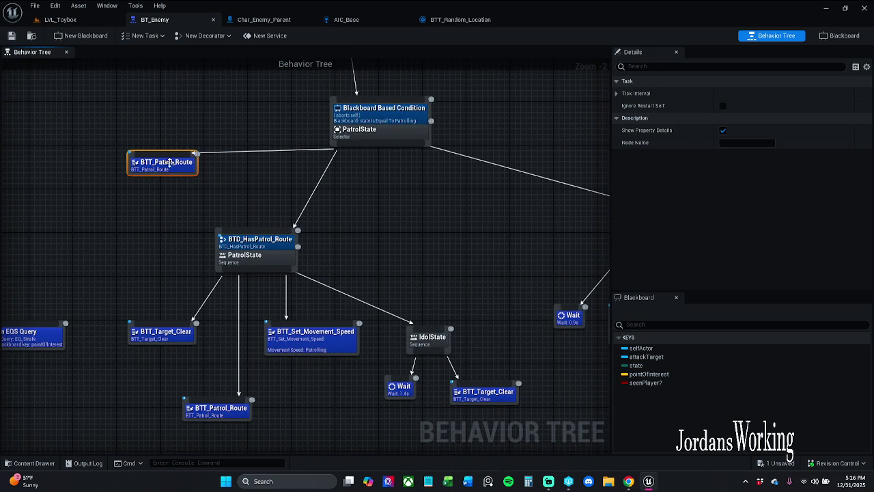
Inspect the BTT_Patrol_Route Event Graph's Increment Spline Route and Finish Execute nodes
double_click(169, 161)
mouse_move(340, 229)
left_mouse_down()
mouse_move(746, 222)
mouse_move(158, 223)
left_mouse_up()
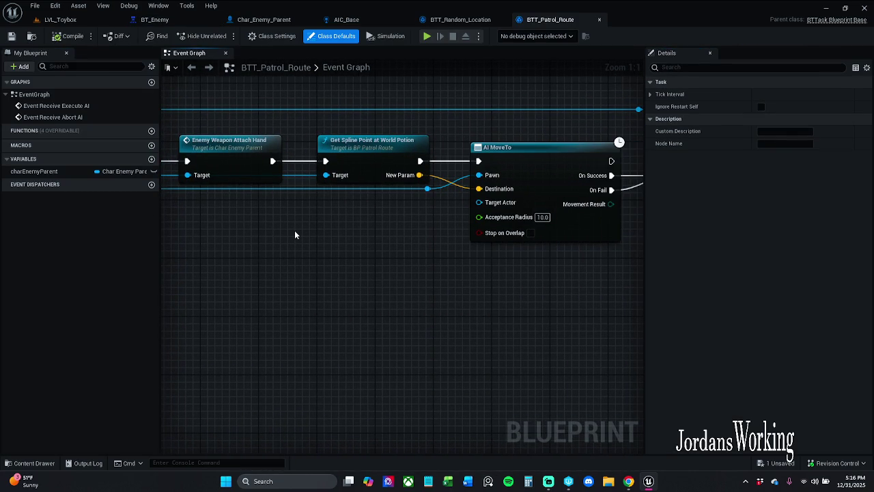
left_click_drag(296, 236, 163, 252)
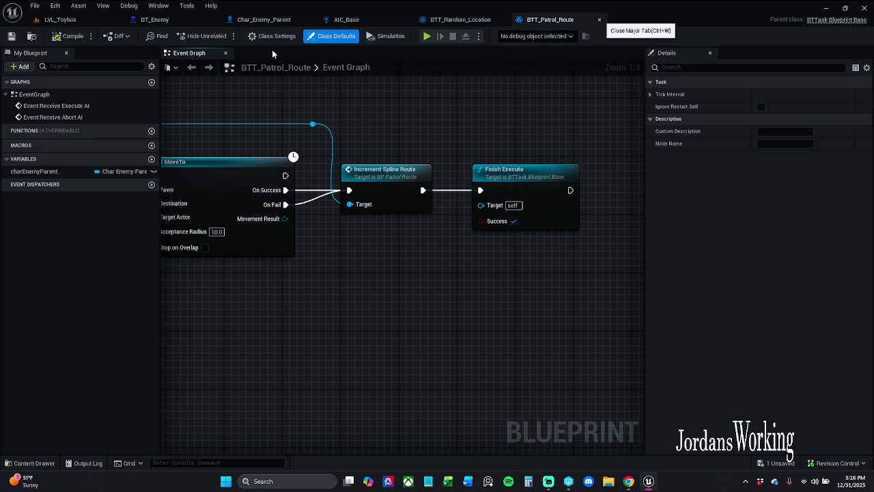
key("ctrl+w")
In BT_Enemy, break the wire from the PatrolState selector to the upper BTT_Patrol_Route
left_click(184, 20)
left_click(282, 200)
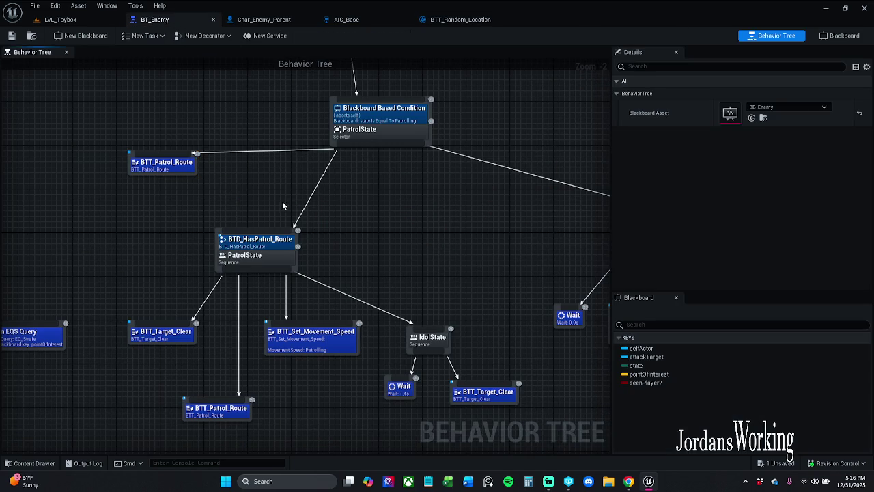
left_click_drag(282, 201, 340, 205)
left_click_drag(171, 152, 254, 209)
mouse_move(403, 221)
left_mouse_down()
mouse_move(382, 203)
mouse_move(244, 160)
mouse_move(19, 155)
mouse_move(328, 209)
left_mouse_up()
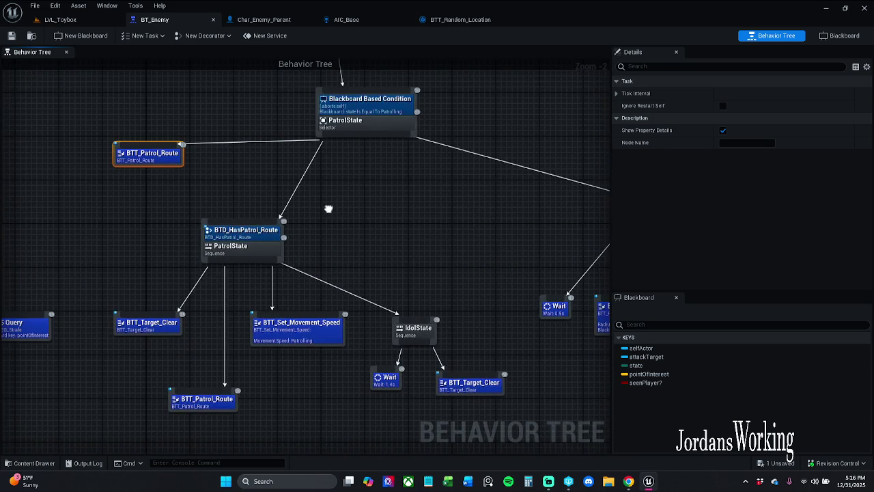
left_click(261, 206)
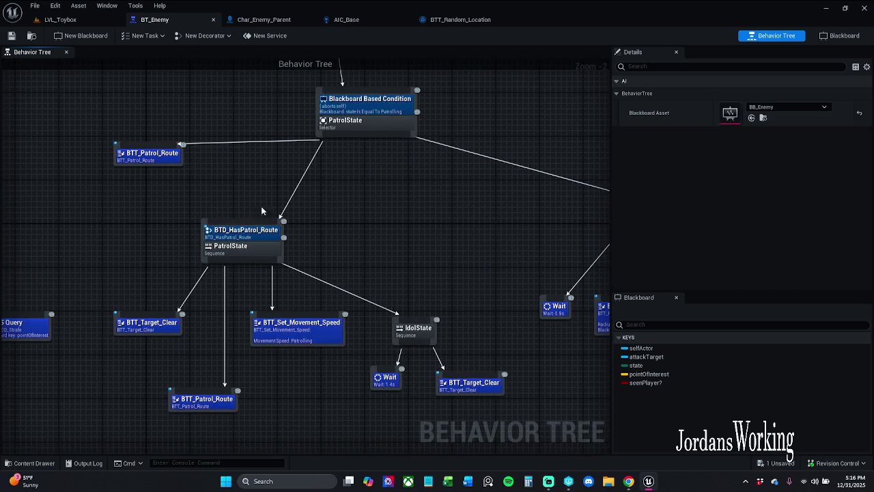
left_click(198, 146, "alt")
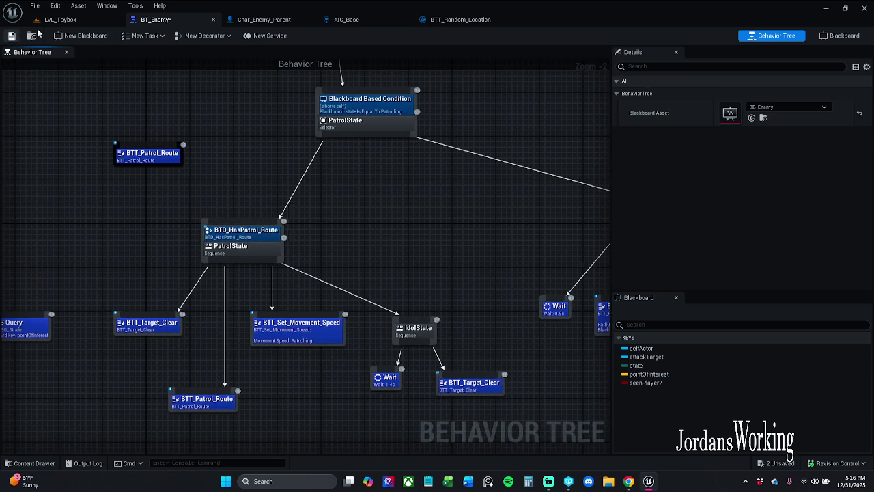
Run a quick play-test of LVL_Toybox
left_click(62, 20)
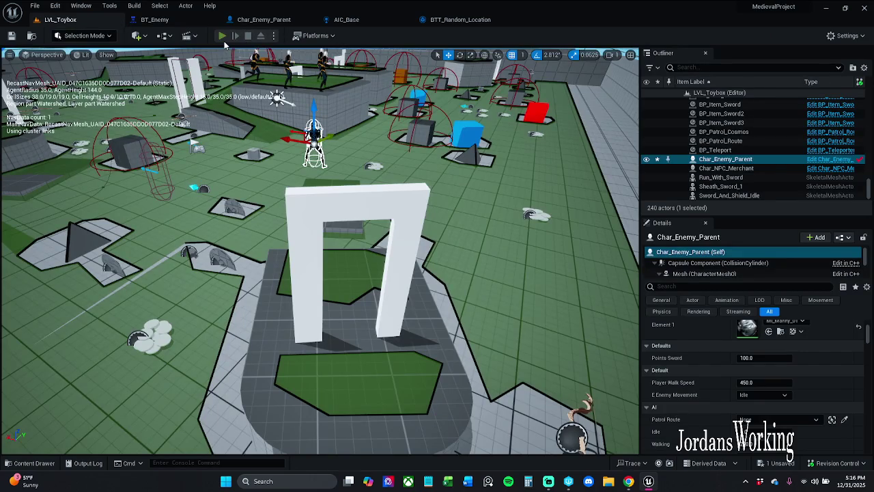
left_click(223, 37)
key("Escape")
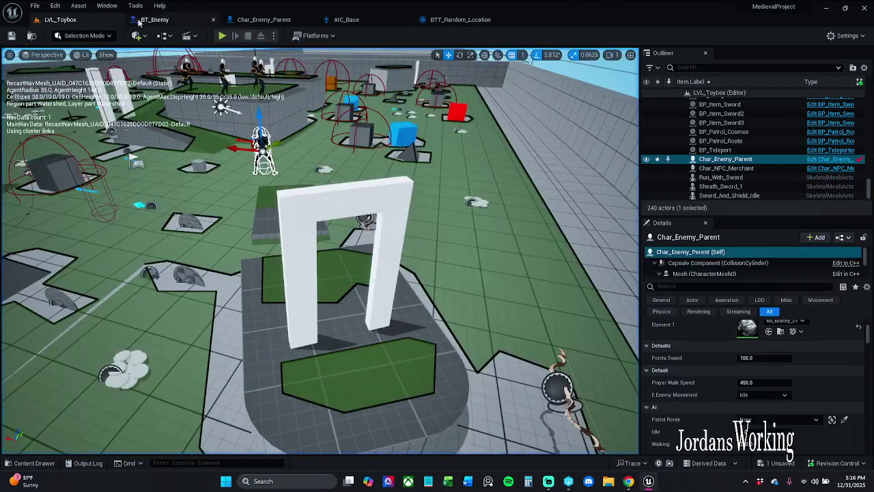
Delete the disconnected BTT_Patrol_Route task from BT_Enemy
left_click(147, 20)
left_click_drag(242, 161, 142, 150)
left_click_drag(214, 201, 316, 226)
left_click(152, 169)
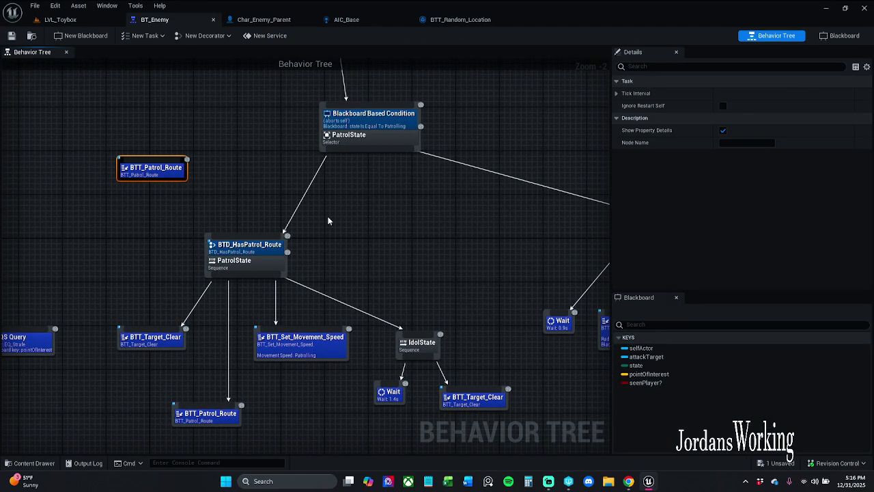
key("Delete")
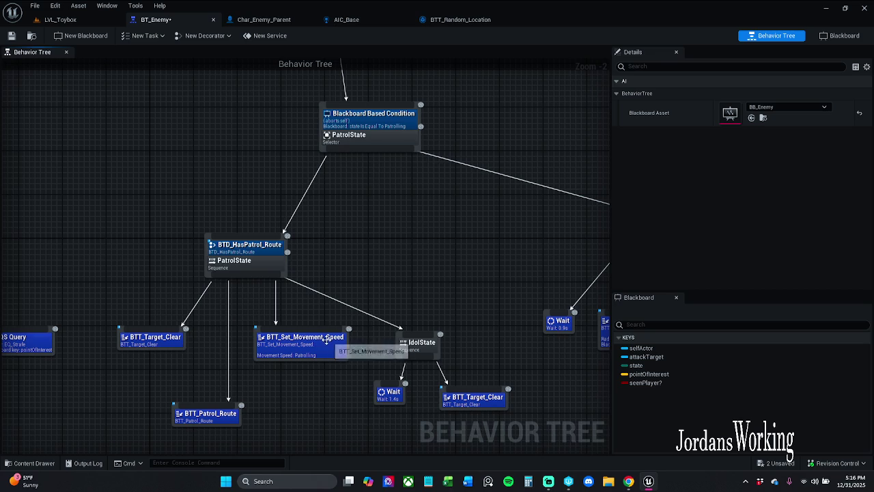
Reposition BTT_Set_Movement_Speed under the PatrolState selector beside HasPatrol_Route
mouse_move(319, 353)
left_mouse_down()
mouse_move(208, 145)
mouse_move(319, 140)
mouse_move(358, 156)
left_mouse_up()
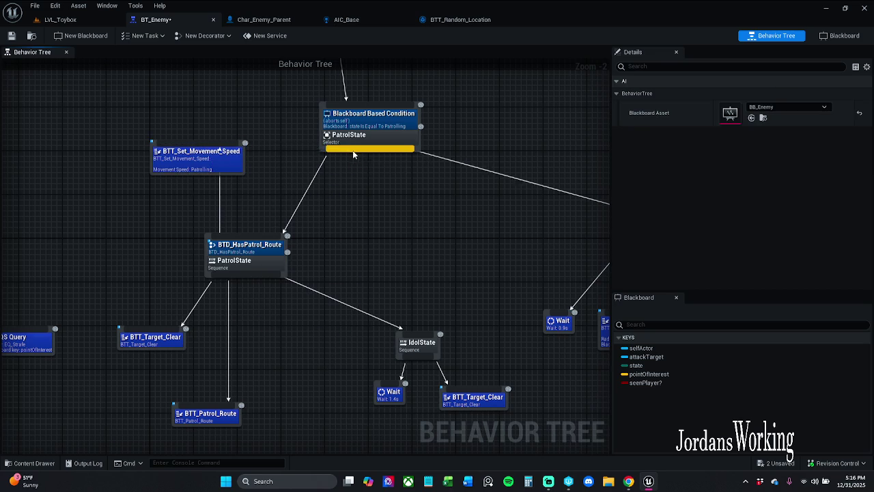
mouse_move(208, 158)
left_mouse_down()
mouse_move(191, 197)
mouse_move(188, 185)
mouse_move(360, 154)
mouse_move(164, 192)
mouse_move(194, 185)
left_mouse_up()
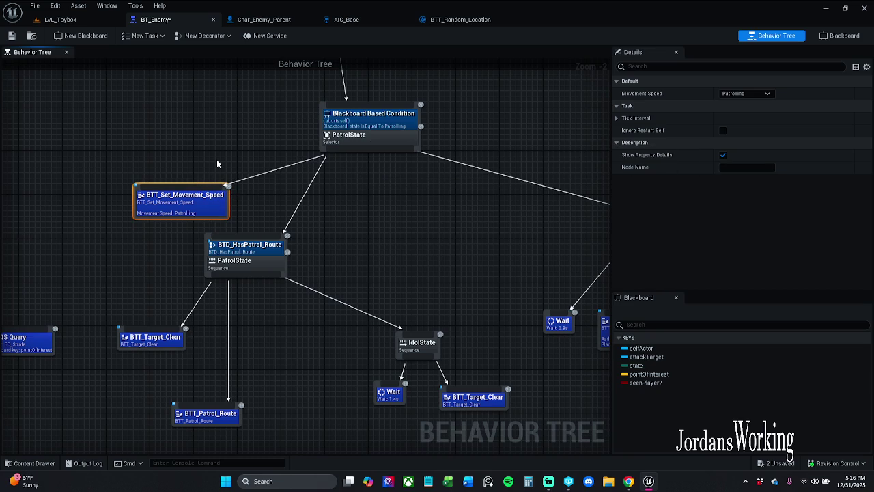
left_click(61, 20)
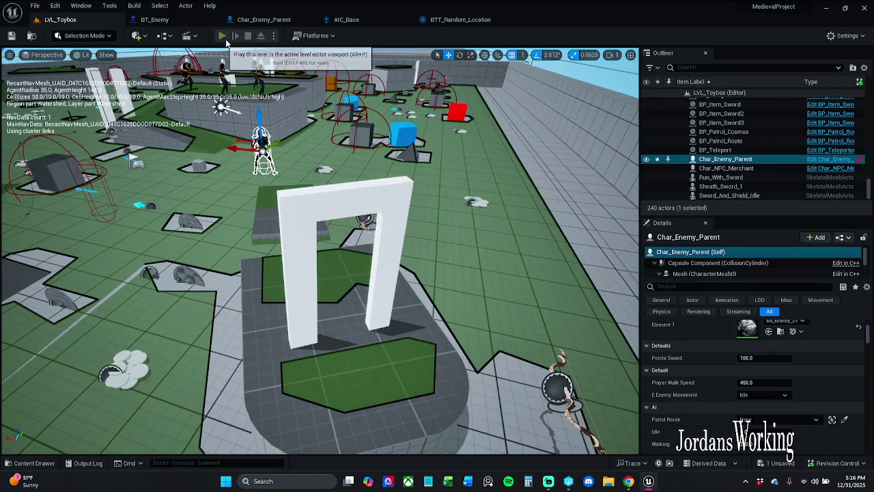
Run two quick play-tests, checking BT_Enemy in between
left_click(224, 39)
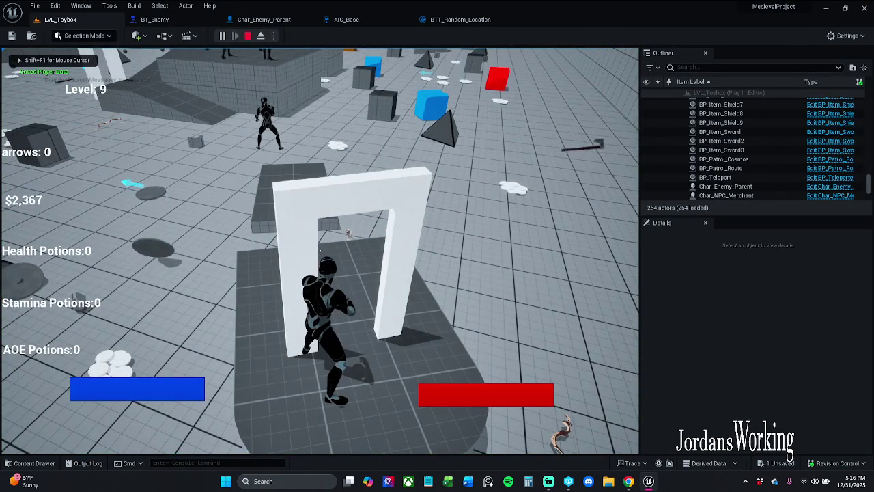
key("Escape")
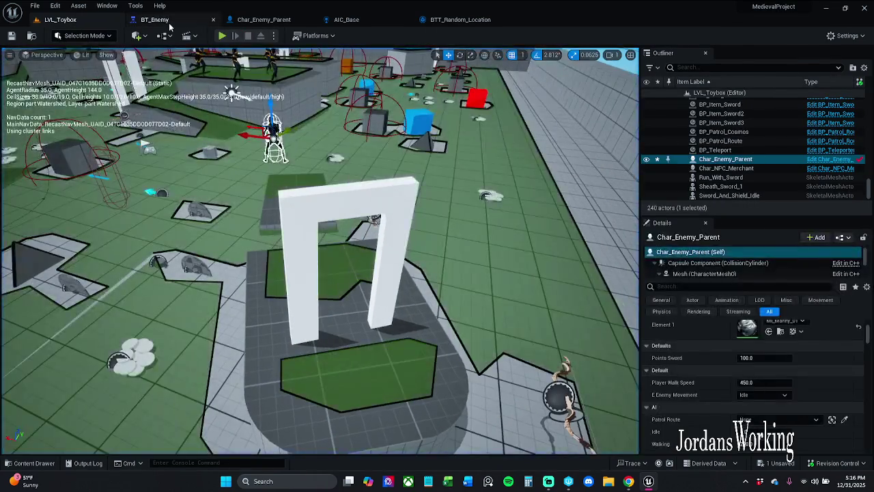
left_click(156, 20)
left_click(211, 155)
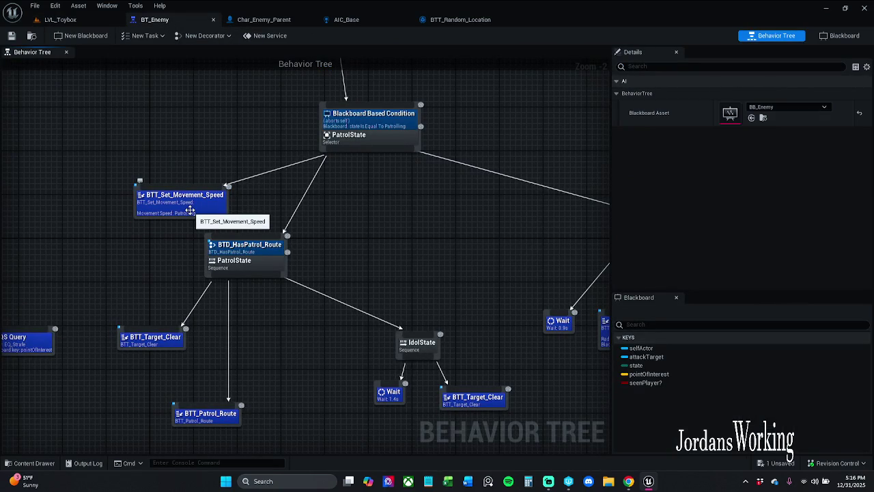
left_click(69, 19)
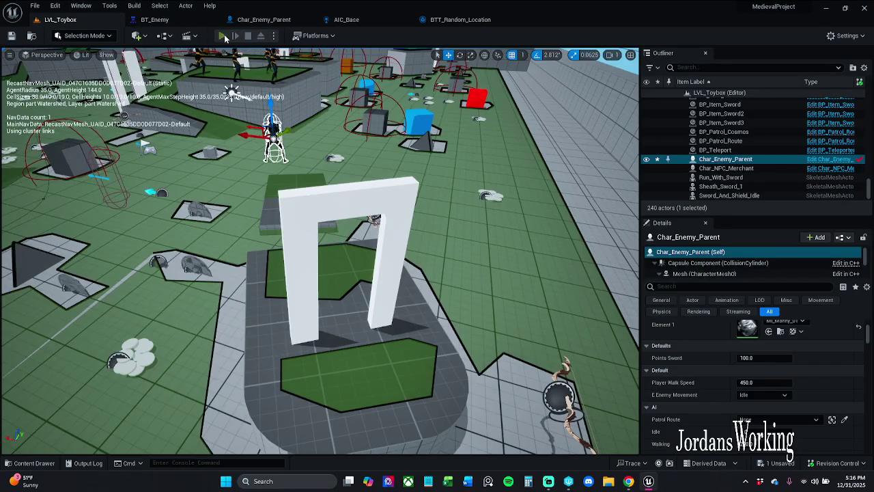
left_click(223, 36)
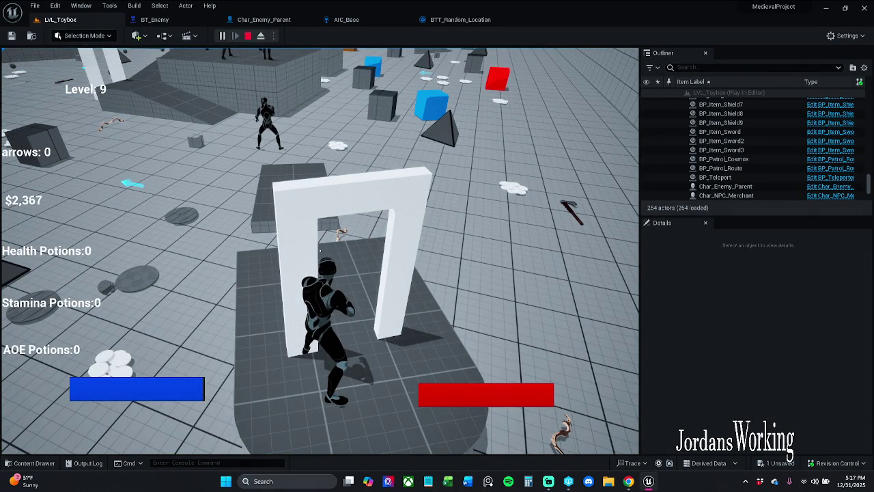
key("Escape")
Set the enemy's E Enemy Movement to Patrolling and Save All
left_click(779, 395)
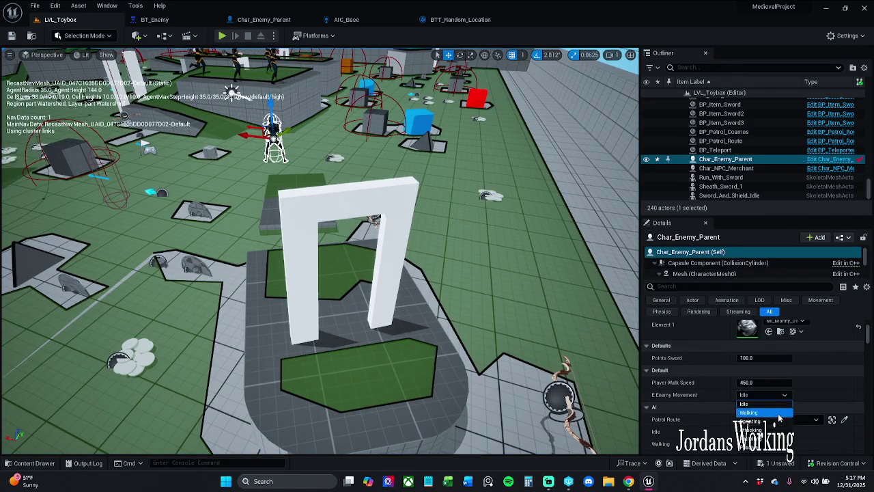
left_click(751, 421)
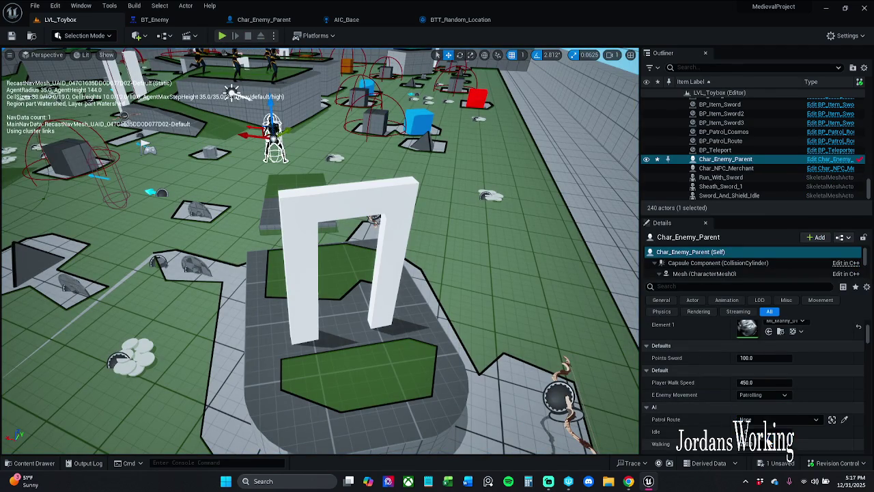
left_click(34, 6)
left_click(69, 128)
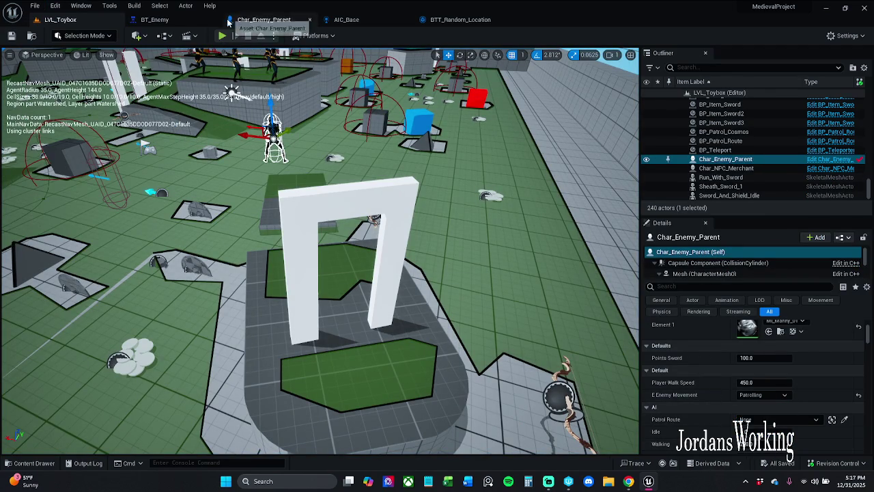
Play-test the patrolling enemy twice, then select BTT_Set_Movement_Speed in BT_Enemy
left_click(222, 35)
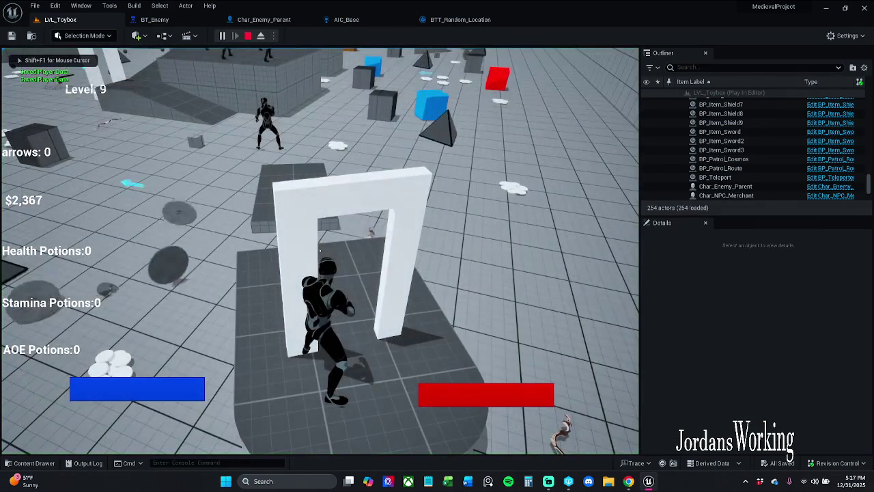
key("Escape")
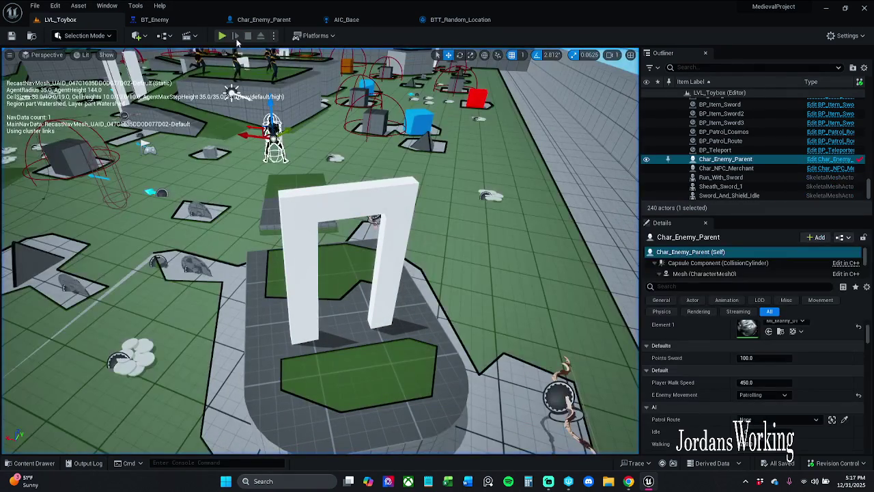
left_click(222, 36)
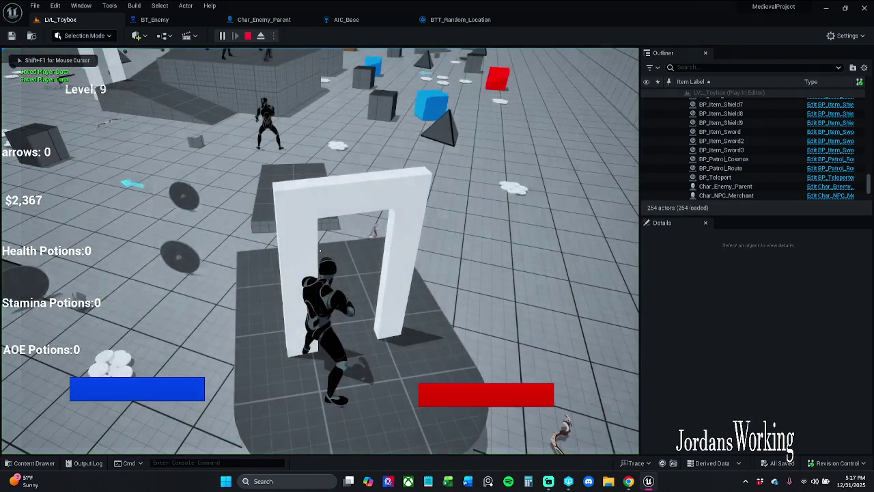
key("Escape")
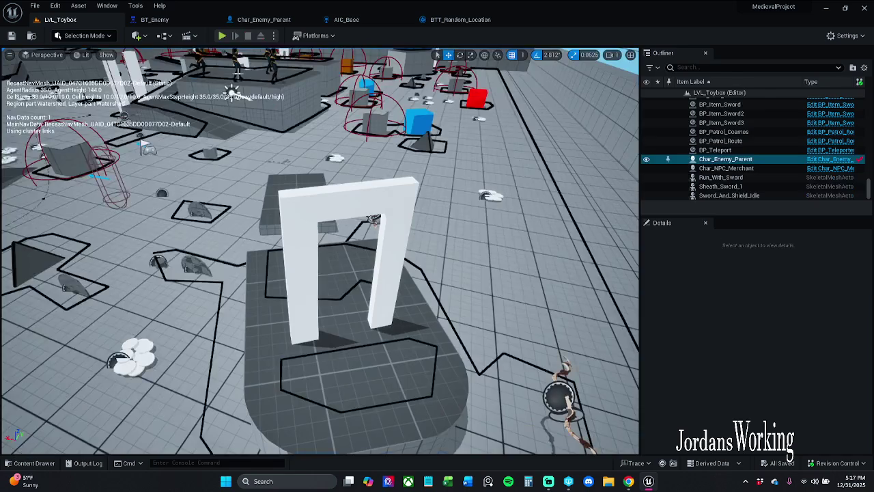
left_click(157, 19)
left_click(214, 196)
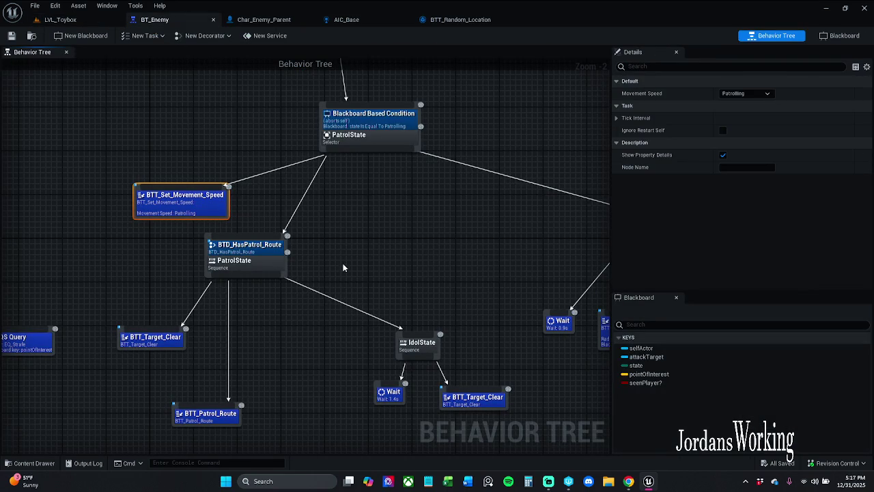
Shift the HasPatrol_Route sequence right and nudge BTT_Set_Movement_Speed left to make room
mouse_move(351, 266)
left_mouse_down()
mouse_move(122, 233)
mouse_move(219, 234)
mouse_move(310, 249)
left_mouse_up()
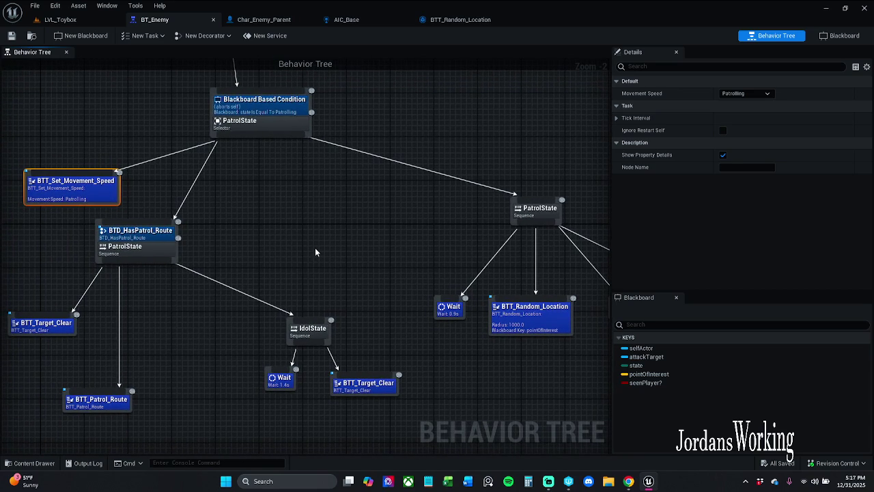
left_click(279, 107)
left_click(374, 104)
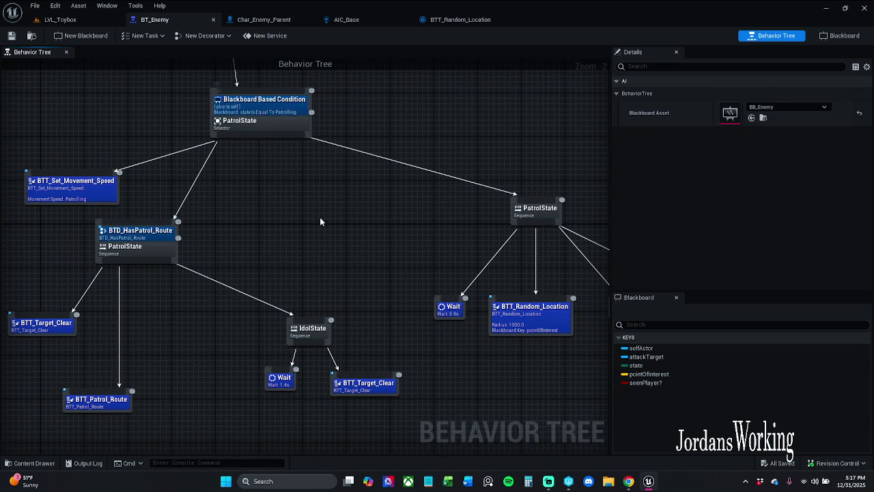
mouse_move(337, 220)
left_mouse_down()
mouse_move(266, 201)
mouse_move(196, 196)
left_mouse_up()
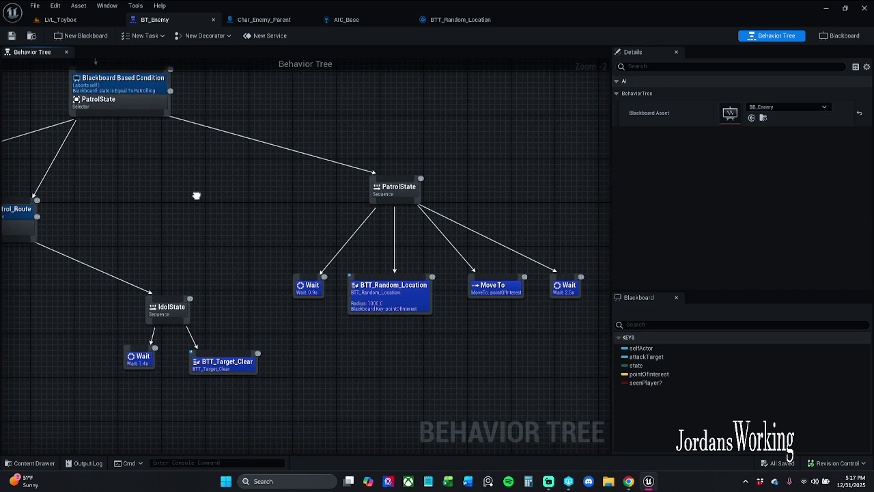
left_click_drag(196, 195, 434, 197)
mouse_move(157, 379)
left_mouse_down()
mouse_move(273, 209)
mouse_move(301, 229)
left_mouse_up()
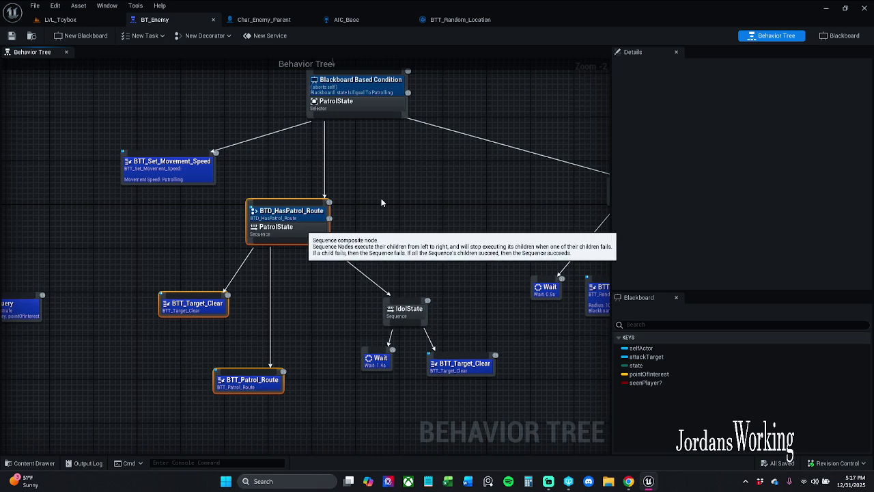
left_click(422, 194)
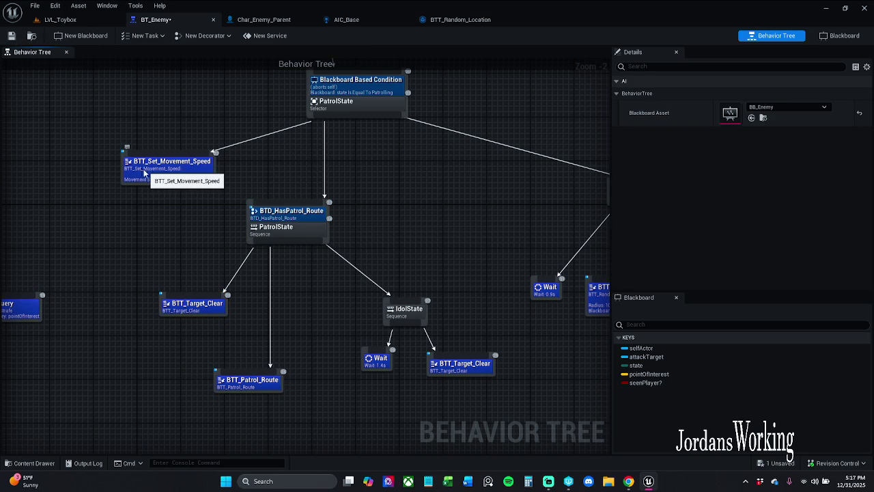
left_click_drag(144, 173, 120, 167)
left_click(138, 115)
left_click_drag(138, 115, 205, 158)
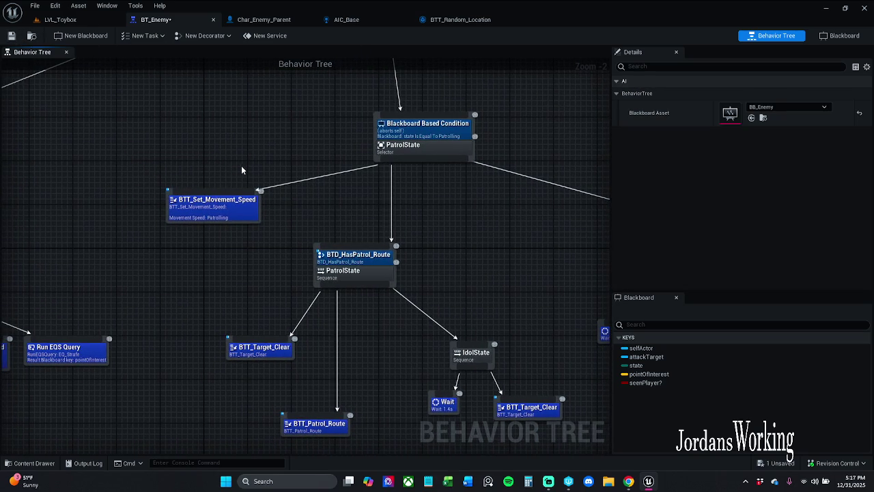
Add a Sequence under PatrolState feeding BTT_Set_Movement_Speed and BTD_HasPatrol_Route, then return to LVL_Toybox
mouse_move(406, 162)
left_mouse_down()
mouse_move(413, 168)
mouse_move(329, 193)
left_mouse_up()
type("seq")
key("Return")
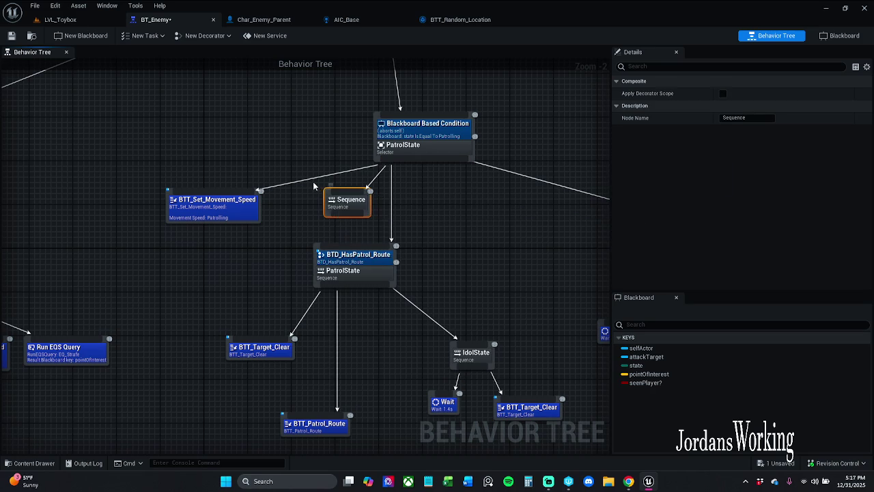
mouse_move(345, 216)
left_mouse_down()
mouse_move(308, 226)
mouse_move(244, 203)
mouse_move(268, 196)
left_mouse_up()
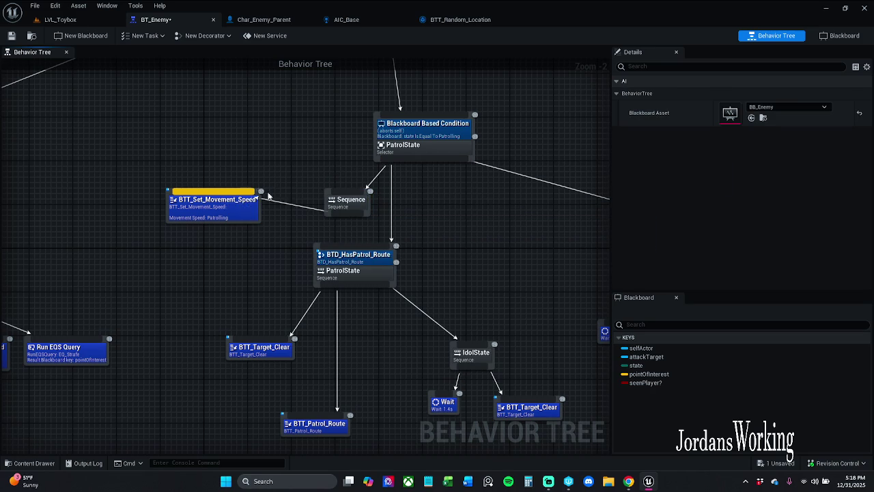
mouse_move(341, 216)
left_mouse_down()
mouse_move(350, 224)
mouse_move(345, 252)
left_mouse_up()
mouse_move(365, 220)
left_mouse_down()
mouse_move(183, 224)
mouse_move(215, 233)
mouse_move(499, 227)
left_mouse_up()
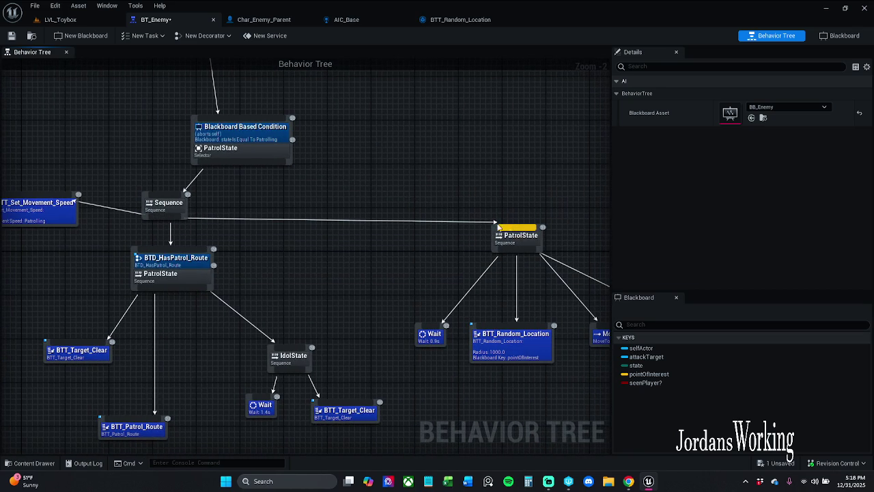
left_click_drag(215, 273, 346, 275)
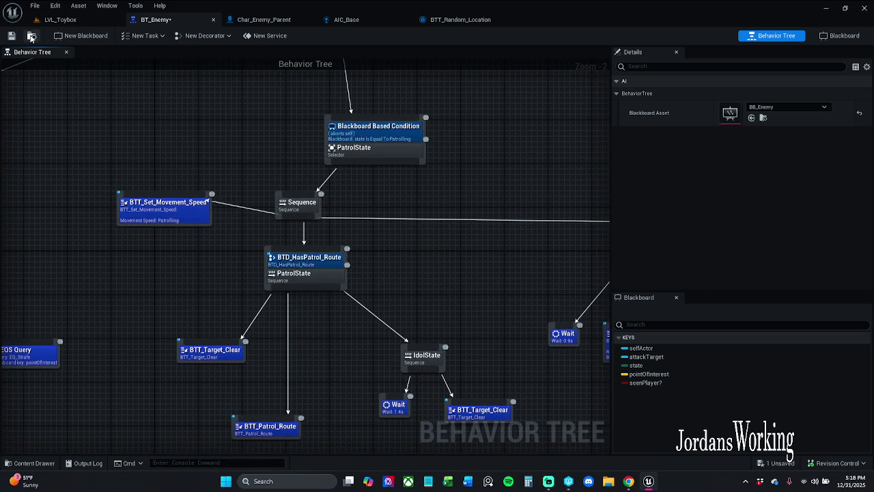
left_click(82, 22)
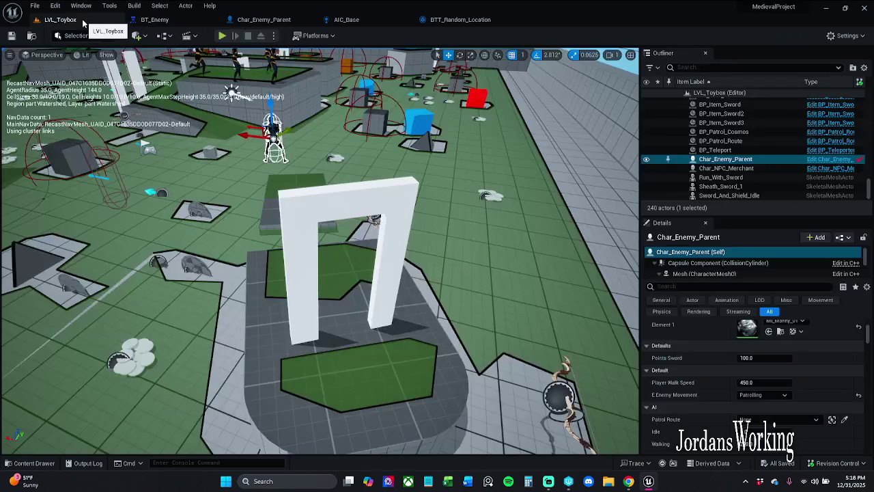
Play-test the level, then move BTT_Set_Movement_Speed under the HasPatrol_Route branch in BT_Enemy
left_click(222, 36)
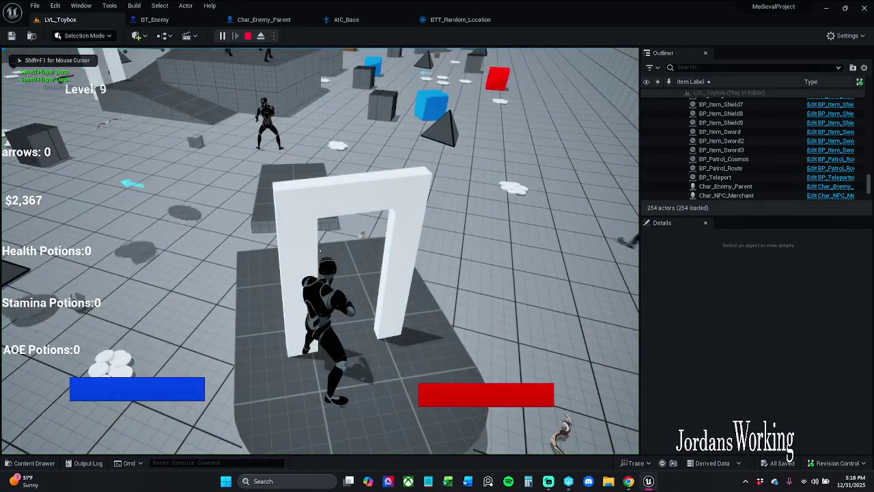
key("Escape")
left_click(166, 23)
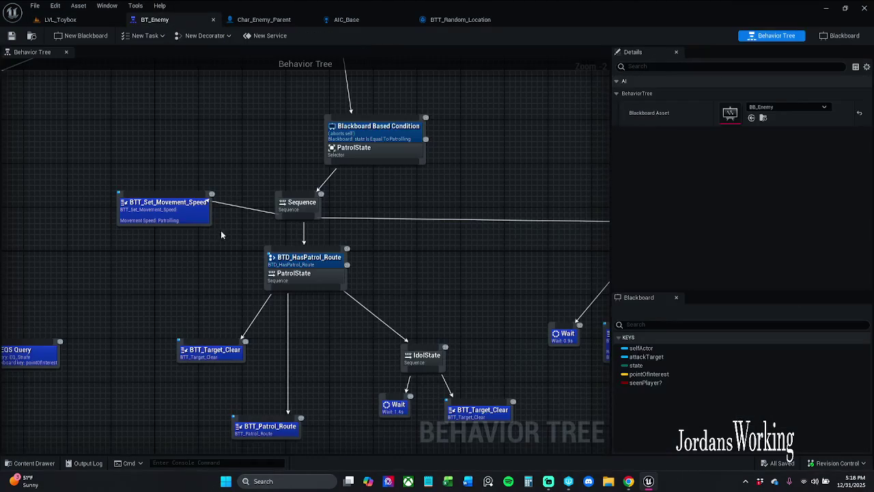
mouse_move(174, 182)
left_mouse_down()
mouse_move(196, 426)
mouse_move(336, 418)
mouse_move(381, 405)
mouse_move(270, 422)
mouse_move(206, 410)
left_mouse_up()
left_click_drag(267, 358, 340, 364)
mouse_move(285, 225)
left_mouse_down()
mouse_move(263, 330)
mouse_move(309, 236)
mouse_move(301, 224)
mouse_move(217, 388)
left_mouse_up()
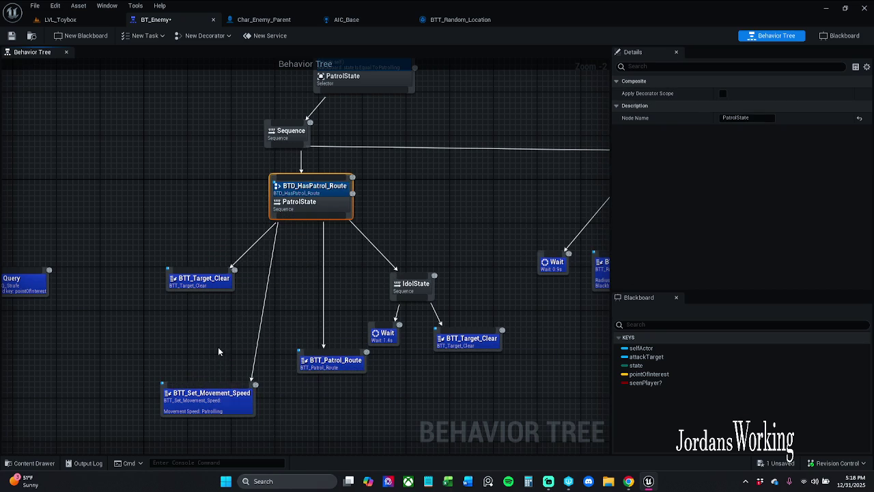
left_click_drag(216, 318, 220, 322)
Delete the extra Sequence, reconnect the selector to HasPatrol_Route and the random PatrolState sequence, and save
left_click(218, 216)
key("Delete")
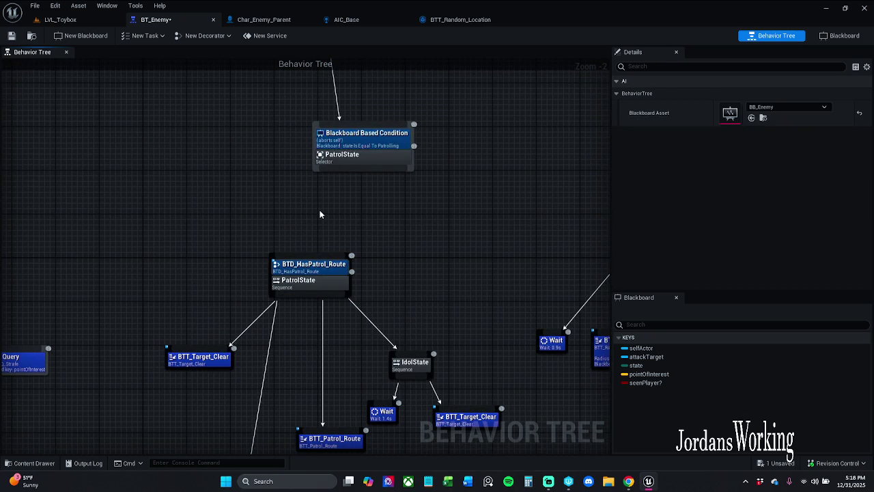
left_click_drag(318, 172, 302, 259)
left_click_drag(461, 220, 228, 215)
left_click(157, 156)
mouse_move(174, 166)
left_mouse_down()
mouse_move(455, 248)
mouse_move(387, 230)
mouse_move(406, 236)
left_mouse_up()
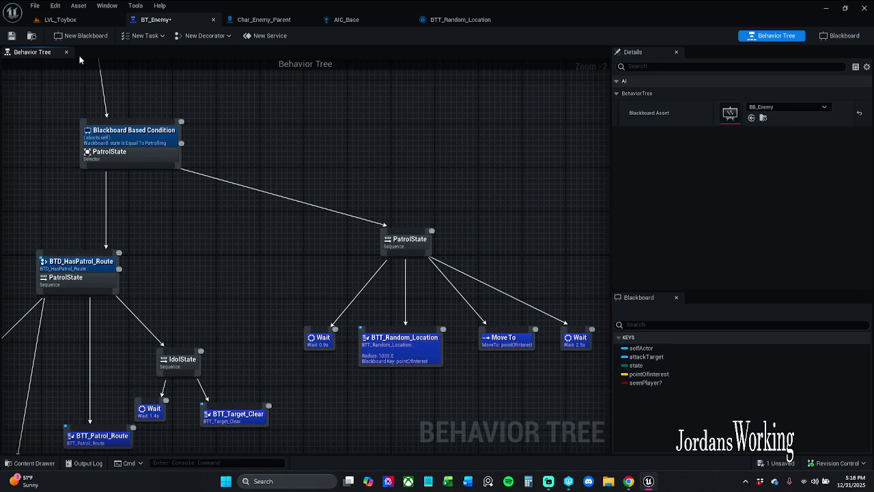
left_click(11, 35)
Play-test LVL_Toybox again and come back to BT_Enemy
left_click(81, 21)
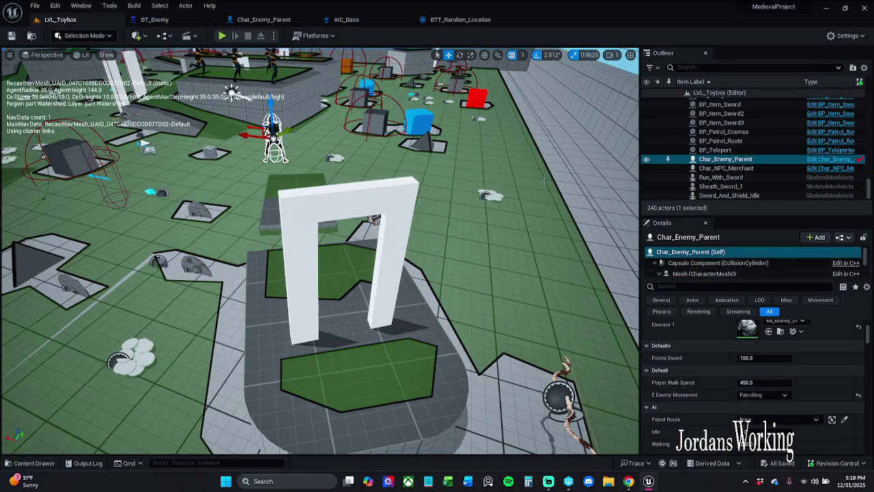
left_click(224, 36)
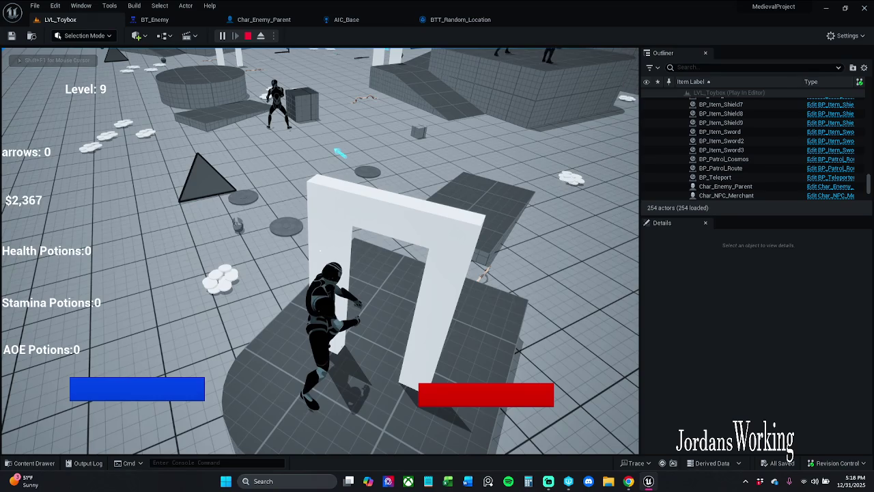
key("Escape")
left_click(154, 20)
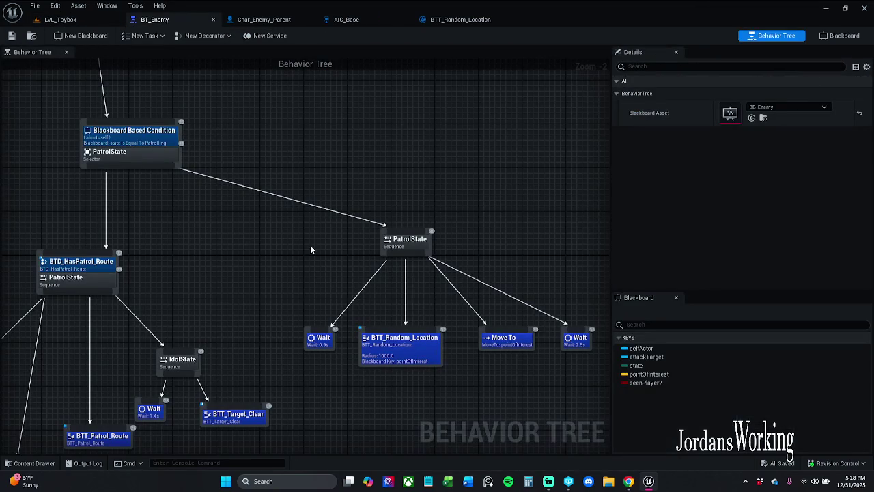
Tidy the layout: raise BTT_Set_Movement_Speed and BTT_Patrol_Route, reposition the IdolState group
mouse_move(310, 249)
left_mouse_down()
mouse_move(323, 222)
mouse_move(403, 156)
mouse_move(421, 326)
left_mouse_up()
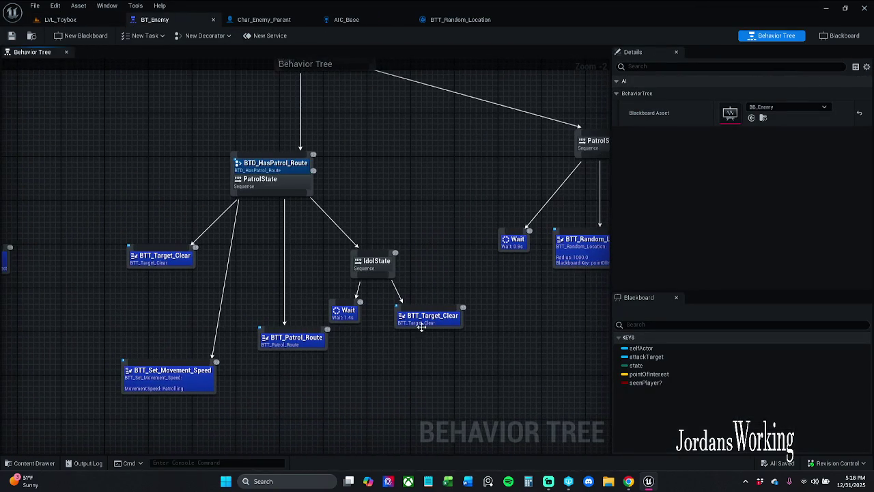
left_click_drag(178, 377, 188, 333)
left_click_drag(370, 333, 343, 344)
left_click_drag(270, 355, 259, 295)
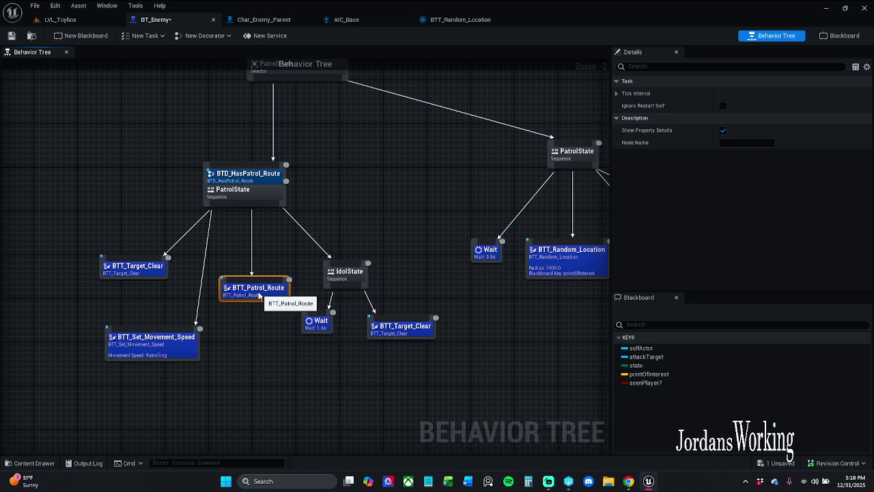
mouse_move(345, 341)
left_mouse_down()
mouse_move(392, 279)
mouse_move(375, 284)
left_mouse_up()
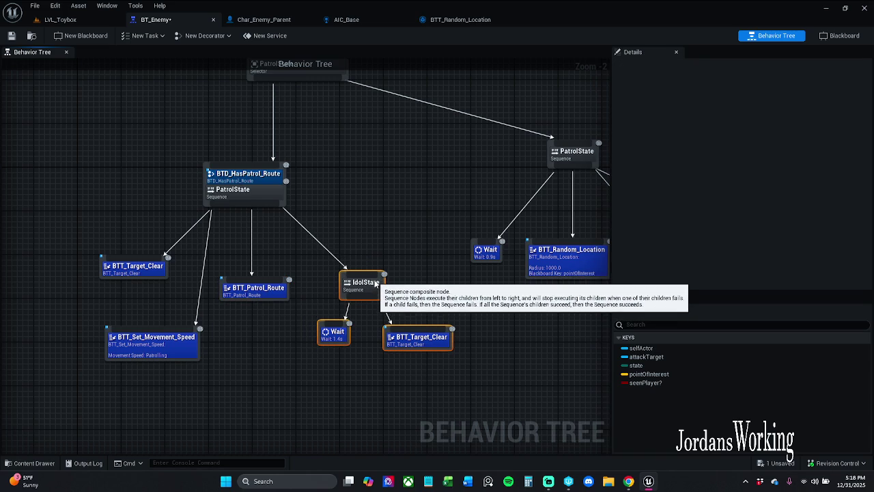
left_click(405, 271)
left_click_drag(329, 372, 464, 280)
mouse_move(376, 288)
left_mouse_down()
mouse_move(376, 304)
mouse_move(368, 292)
left_mouse_up()
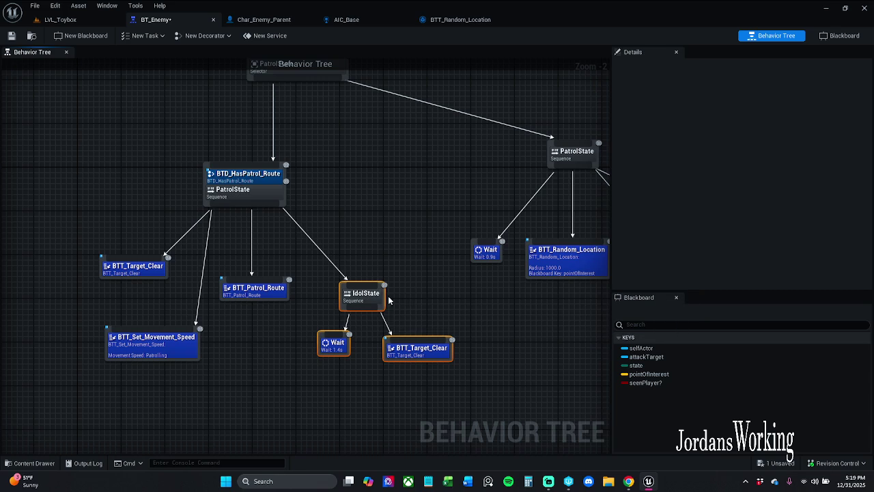
left_click(405, 295)
left_click_drag(190, 345, 190, 329)
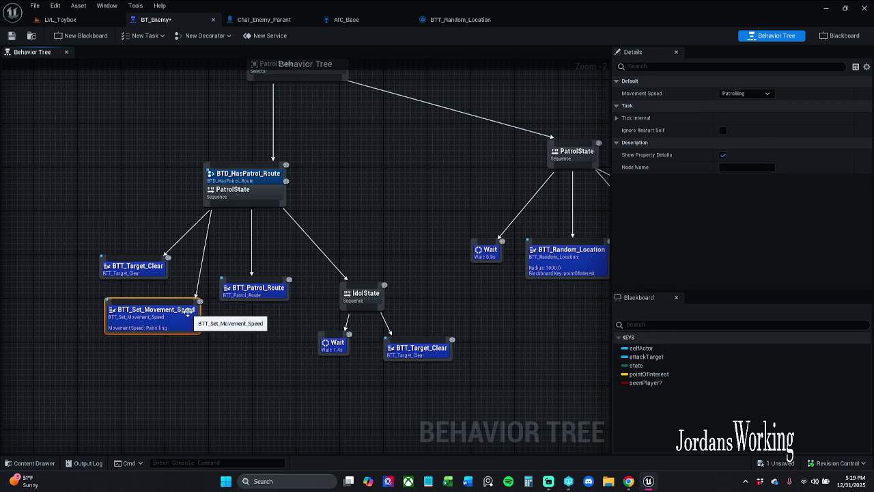
mouse_move(394, 241)
left_mouse_down()
mouse_move(286, 272)
mouse_move(232, 275)
left_mouse_up()
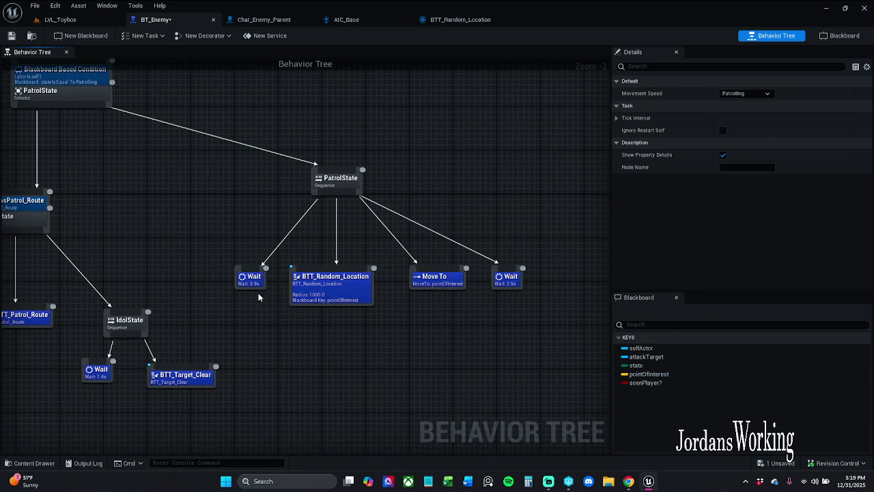
Delete the 2.5 s Wait, change the 0.9 s Wait to 4.0 s, and save
scroll(258, 296, "down", 2)
scroll(271, 281, "up", 2)
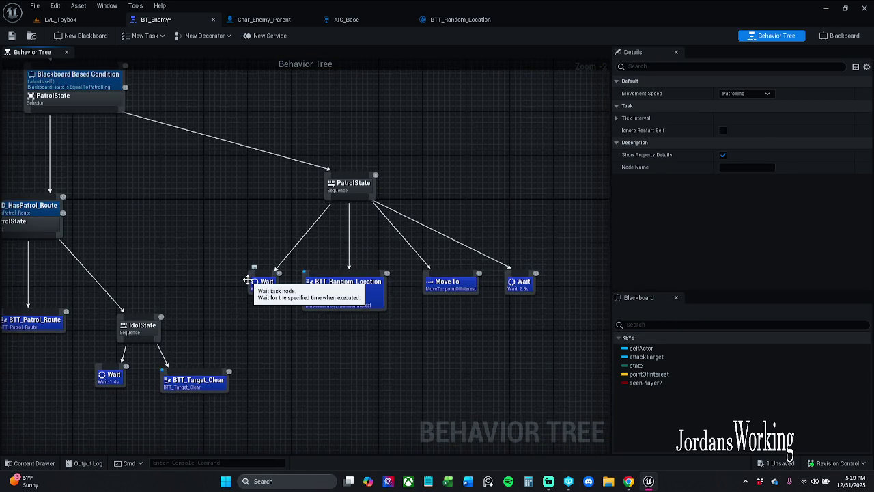
left_click(536, 282)
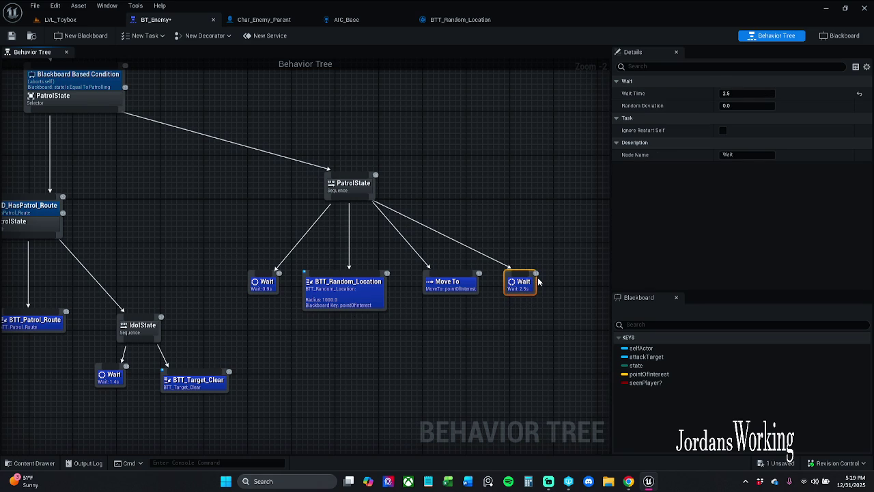
key("Delete")
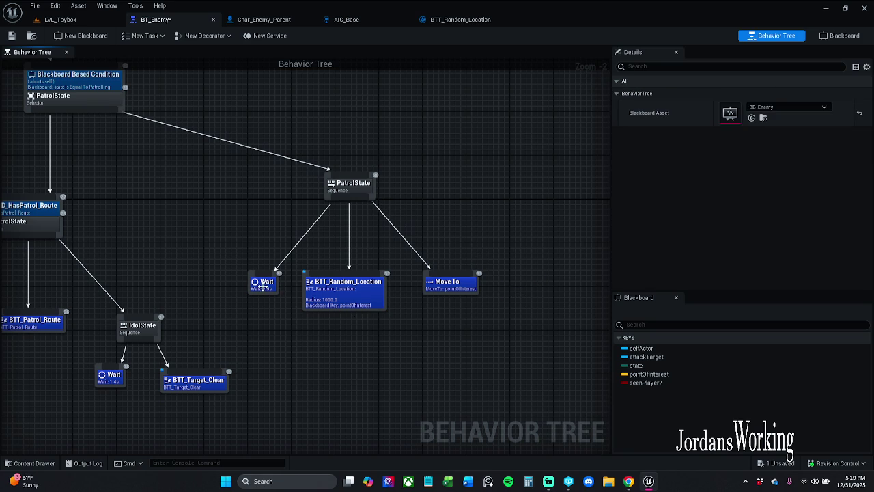
left_click(262, 286)
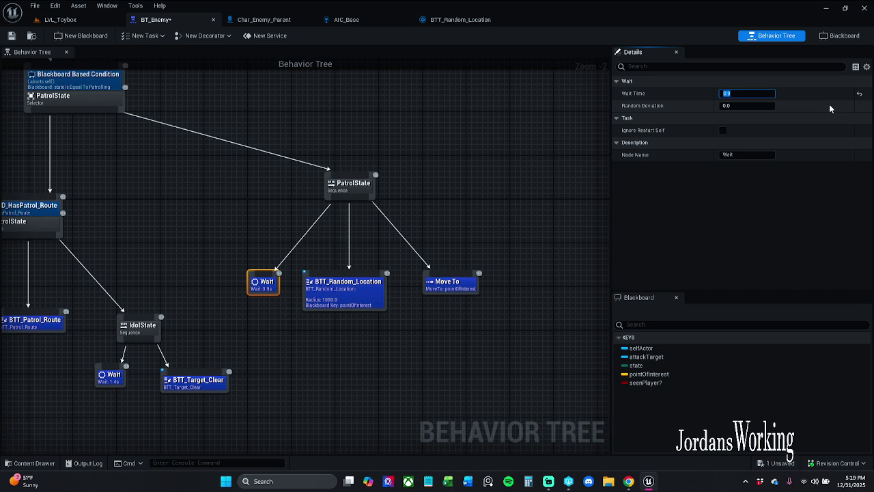
left_click(11, 36)
Shift the PatrolState sequence and its children slightly and save BT_Enemy
mouse_move(263, 371)
left_mouse_down()
mouse_move(288, 324)
mouse_move(471, 185)
left_mouse_up()
mouse_move(345, 192)
left_mouse_down()
mouse_move(334, 197)
mouse_move(367, 202)
mouse_move(344, 191)
mouse_move(359, 184)
mouse_move(348, 189)
left_mouse_up()
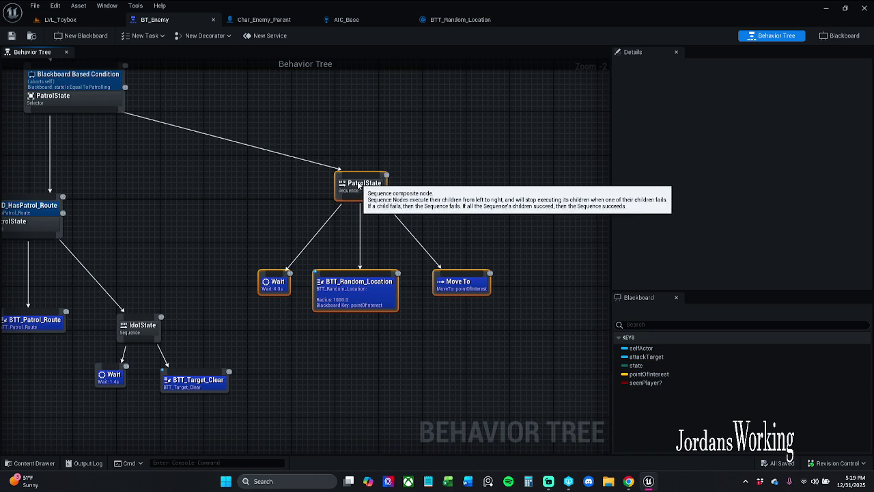
left_click(333, 159)
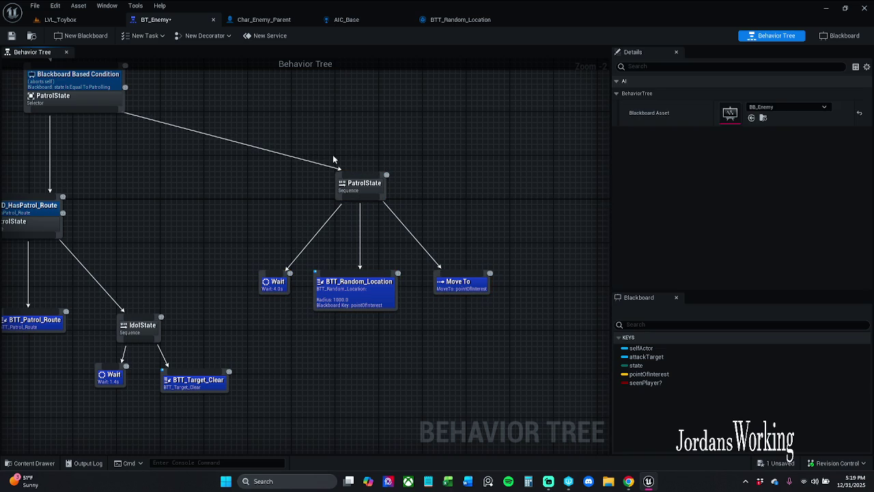
left_click(11, 36)
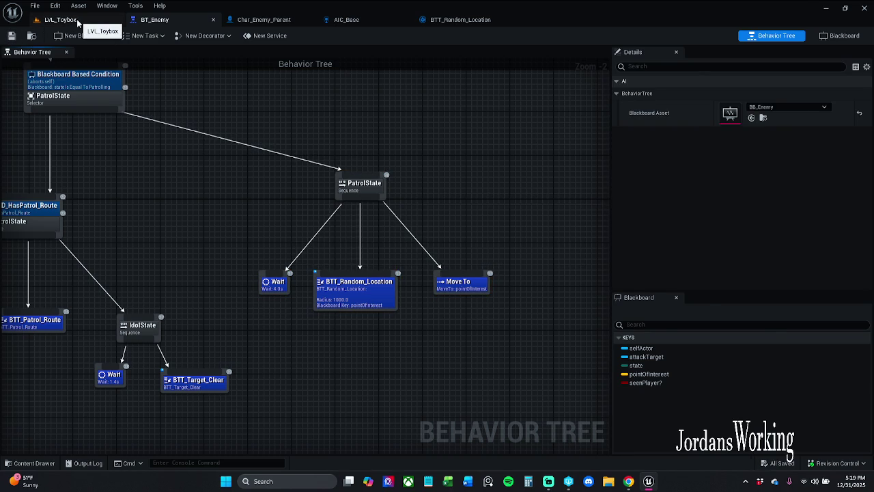
Play-test LVL_Toybox and return to the BT_Enemy behavior tree
left_click(78, 21)
left_click(221, 37)
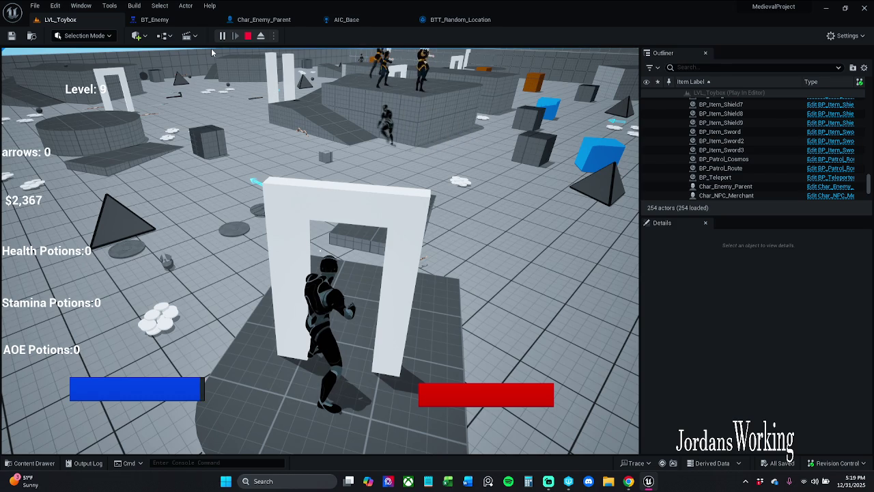
key("F8")
left_click(154, 19)
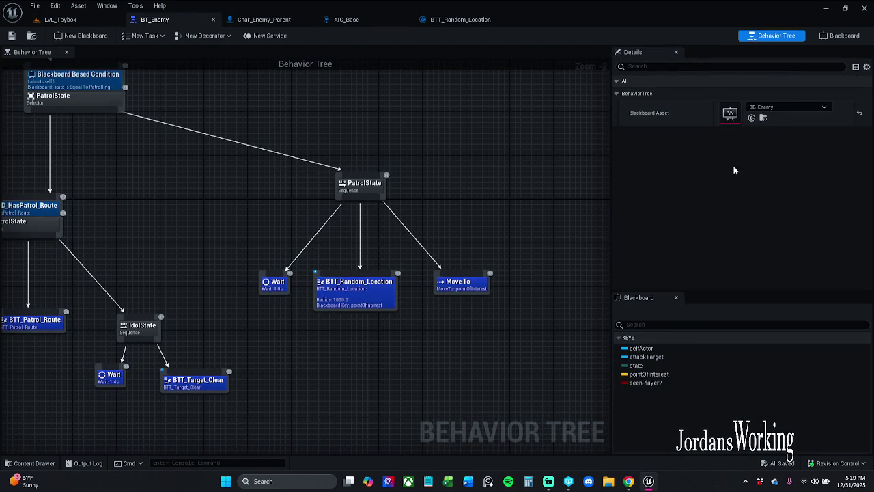
Shorten the random-patrol Wait to 2.7 s, save, and play-test the level again
left_click(273, 283)
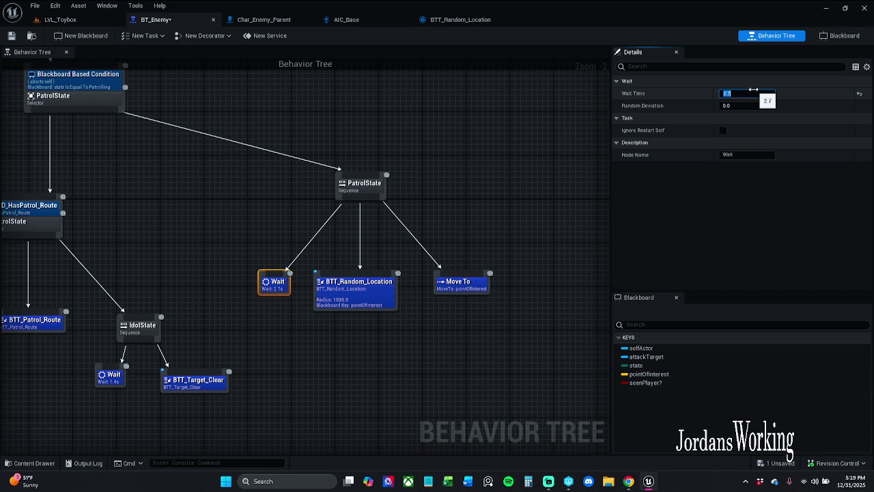
left_click(753, 90)
left_click(16, 37)
left_click(86, 19)
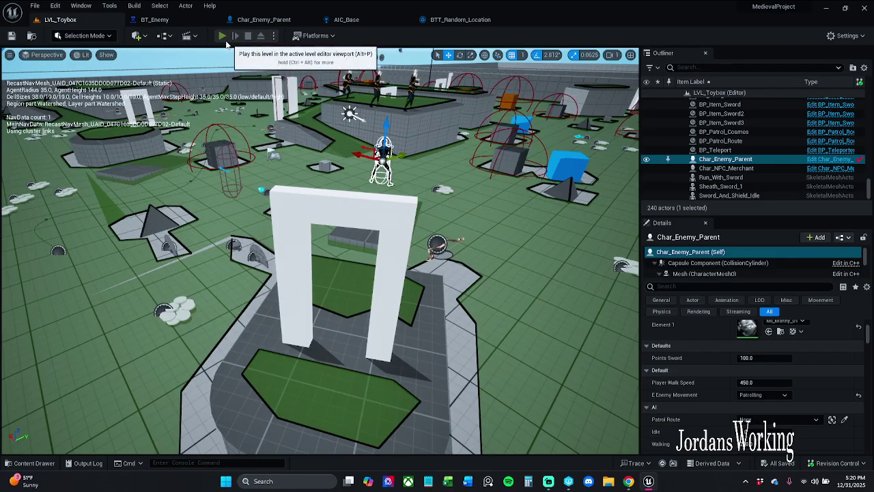
left_click(222, 37)
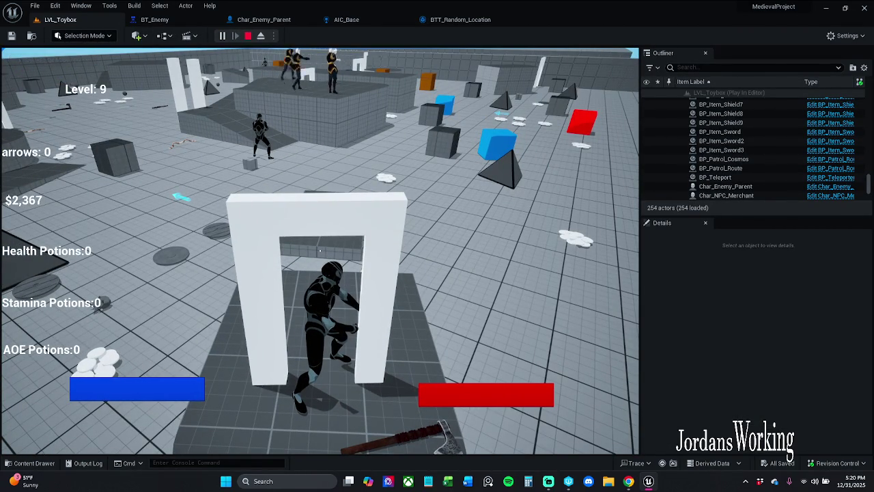
left_click(568, 486)
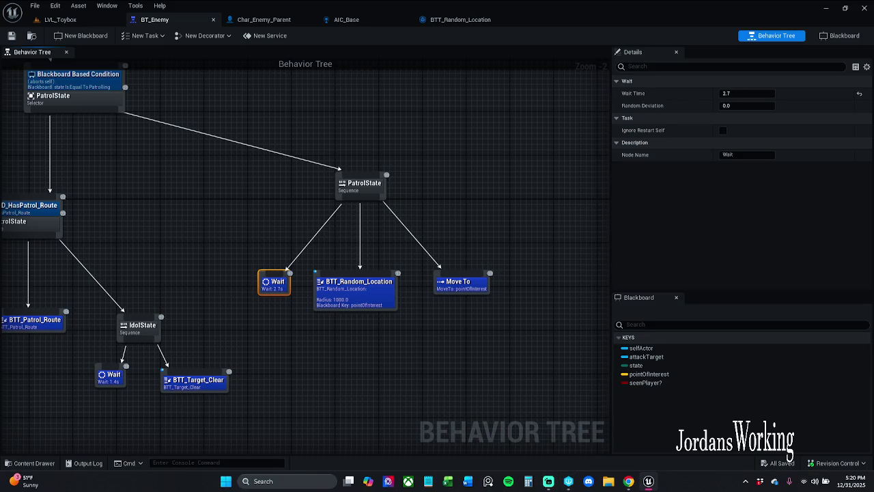
Place BTT_Set_Movement_Speed back under BTD_HasPatrol_Route and save BT_Enemy
mouse_move(248, 295)
left_mouse_down()
mouse_move(293, 277)
mouse_move(287, 258)
mouse_move(325, 284)
left_mouse_up()
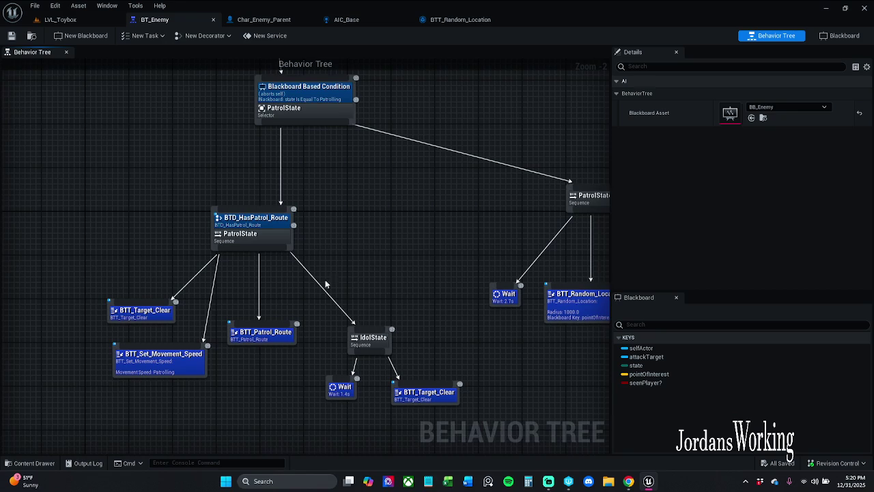
mouse_move(157, 375)
left_mouse_down()
mouse_move(157, 196)
mouse_move(139, 154)
mouse_move(139, 168)
mouse_move(185, 232)
mouse_move(72, 215)
mouse_move(150, 132)
mouse_move(334, 170)
left_mouse_up()
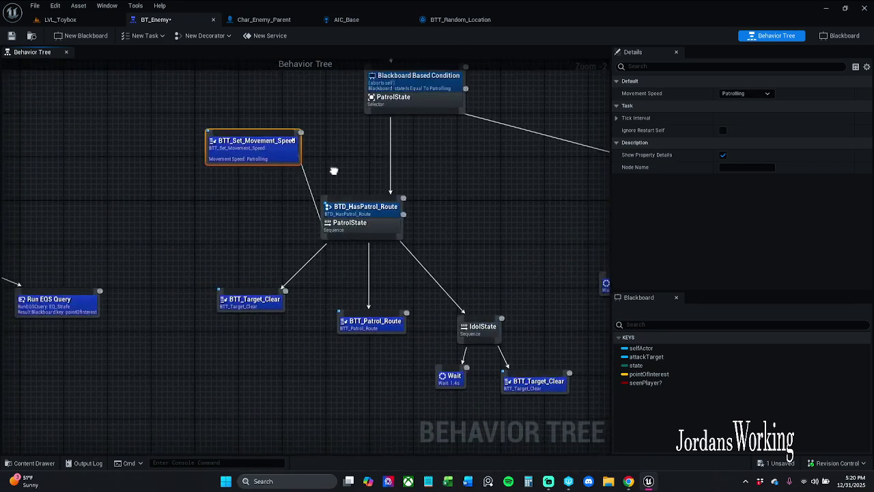
left_click_drag(258, 161, 279, 371)
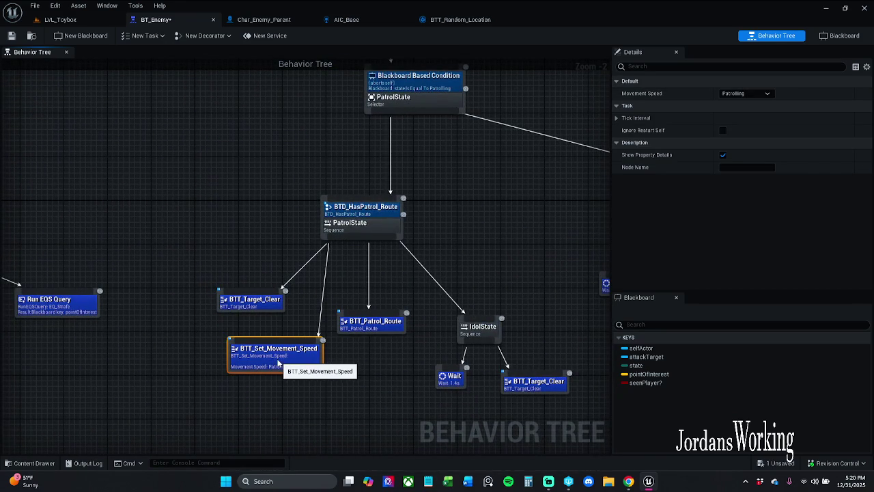
left_click(345, 399)
left_click(11, 36)
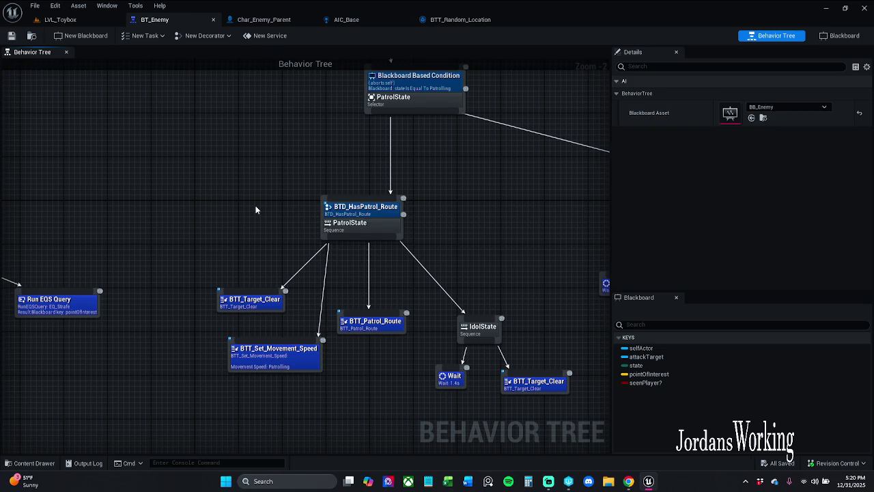
Marquee-select the whole PatrolState branch and drag it up and right
scroll(218, 215, "down", 2)
mouse_move(218, 215)
left_mouse_down()
mouse_move(148, 303)
mouse_move(394, 267)
mouse_move(324, 201)
left_mouse_up()
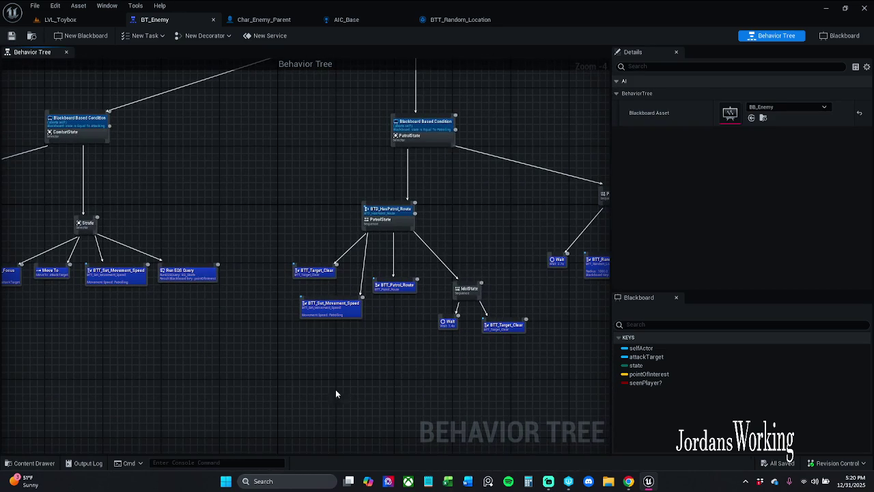
mouse_move(327, 366)
left_mouse_down()
mouse_move(590, 148)
mouse_move(570, 113)
left_mouse_up()
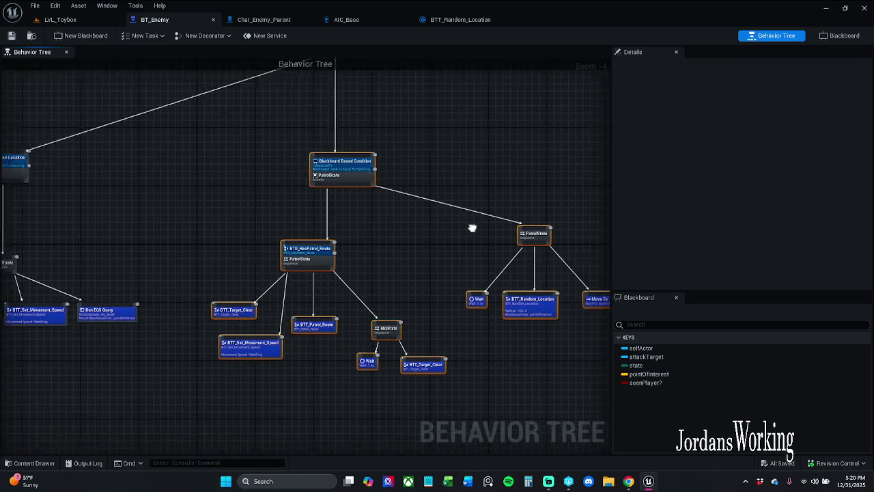
left_click_drag(387, 200, 423, 157)
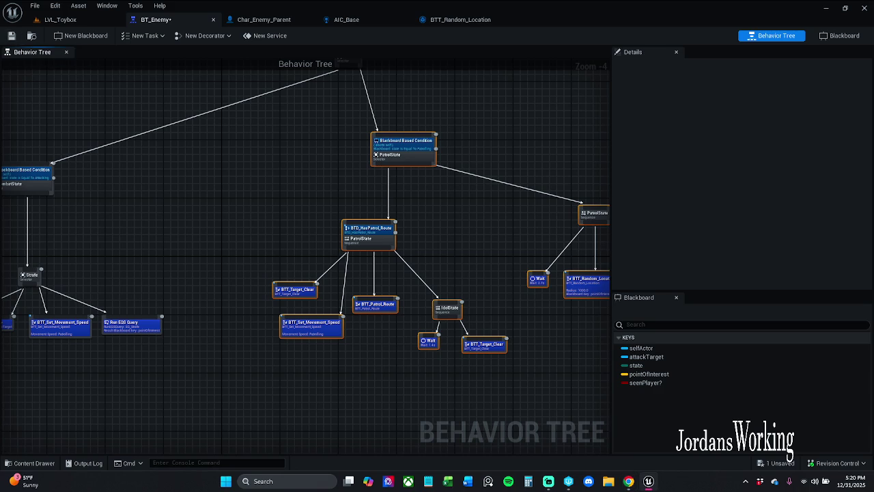
Save BT_Enemy with the moved PatrolState branch, then pan the graph right and up
left_click(12, 36)
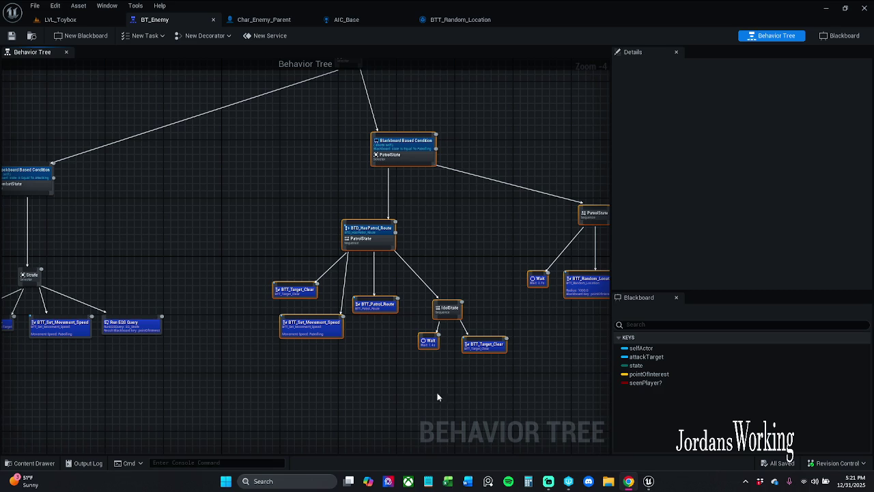
left_click(351, 375)
mouse_move(338, 374)
left_mouse_down()
mouse_move(441, 375)
mouse_move(688, 348)
left_mouse_up()
left_click_drag(450, 246, 500, 226)
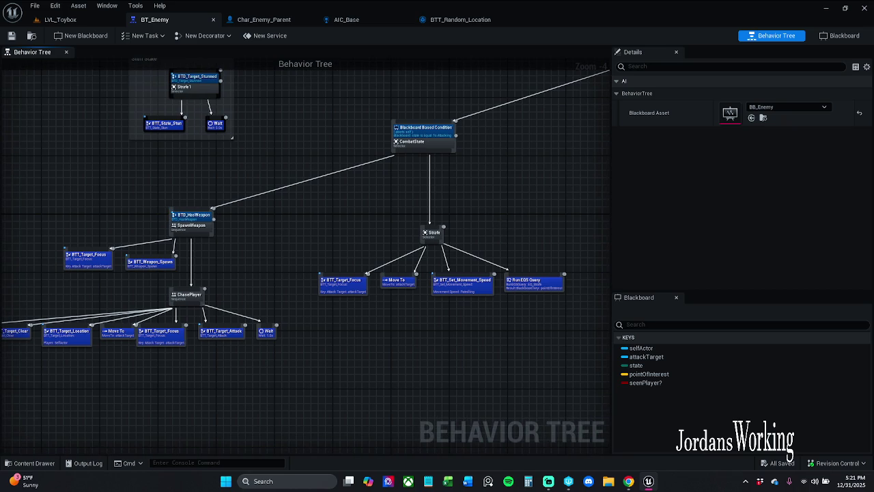
Pan and zoom out the graph to frame the patrol and IdolState branches
key("alt+Tab")
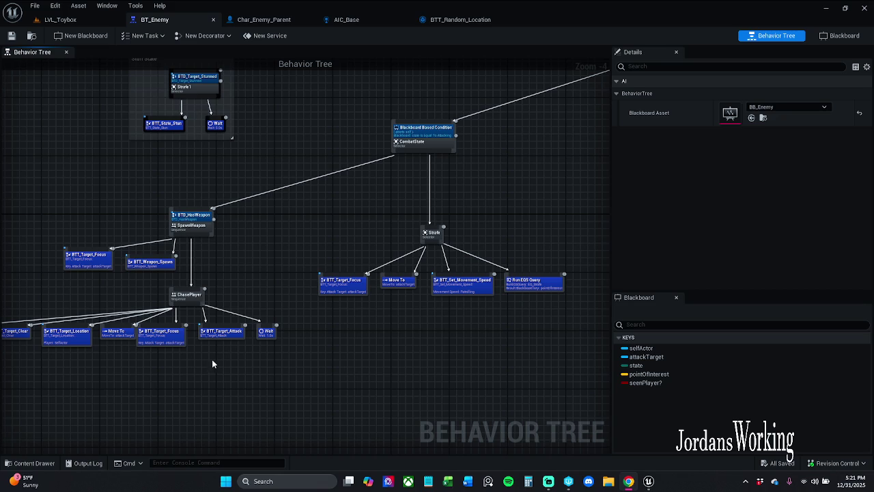
mouse_move(575, 223)
left_mouse_down()
mouse_move(449, 242)
mouse_move(434, 218)
mouse_move(342, 199)
left_mouse_up()
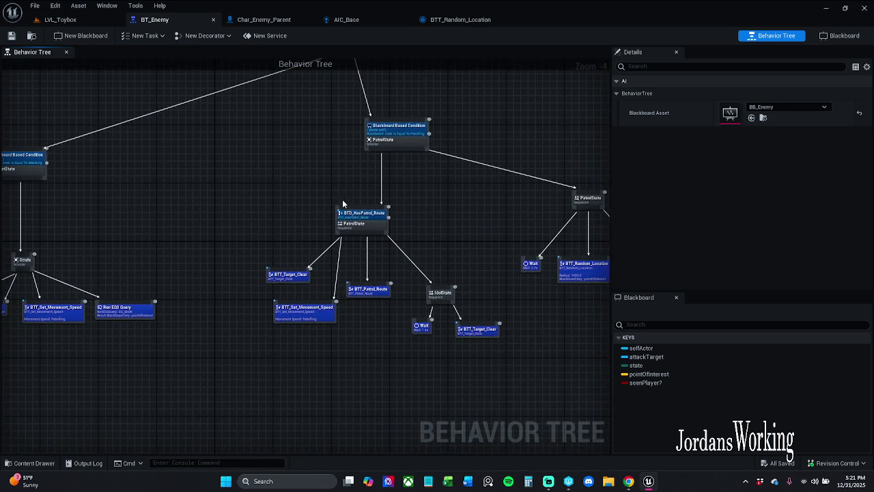
scroll(386, 176, "up", 3)
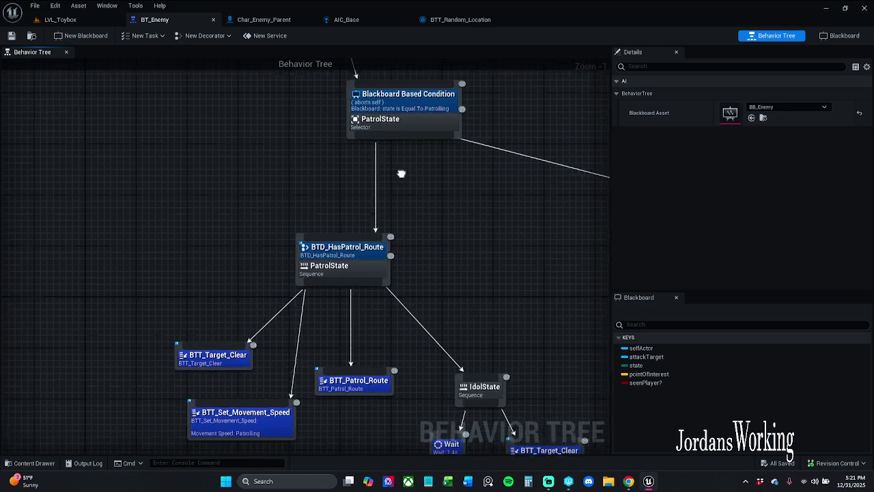
left_click_drag(400, 173, 372, 228)
mouse_move(530, 190)
left_mouse_down()
mouse_move(483, 175)
mouse_move(441, 125)
mouse_move(430, 160)
left_mouse_up()
scroll(483, 174, "down", 1)
mouse_move(395, 286)
left_mouse_down()
mouse_move(341, 211)
mouse_move(447, 301)
mouse_move(379, 256)
left_mouse_up()
scroll(400, 302, "down", 1)
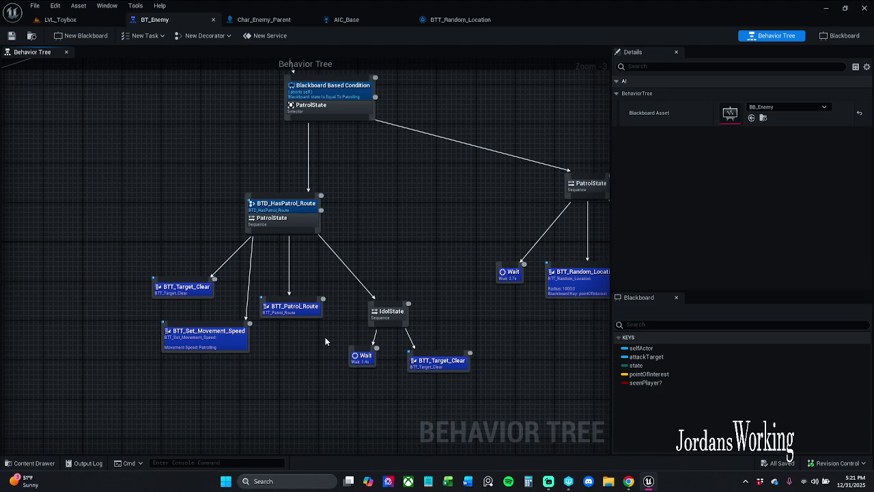
Nudge PatrolState with Wait, BTT_Random_Location and Move To down-right, save, and return to LVL_Toybox
mouse_move(391, 332)
left_mouse_down()
mouse_move(307, 334)
mouse_move(335, 303)
mouse_move(566, 153)
left_mouse_up()
left_click_drag(450, 195, 461, 214)
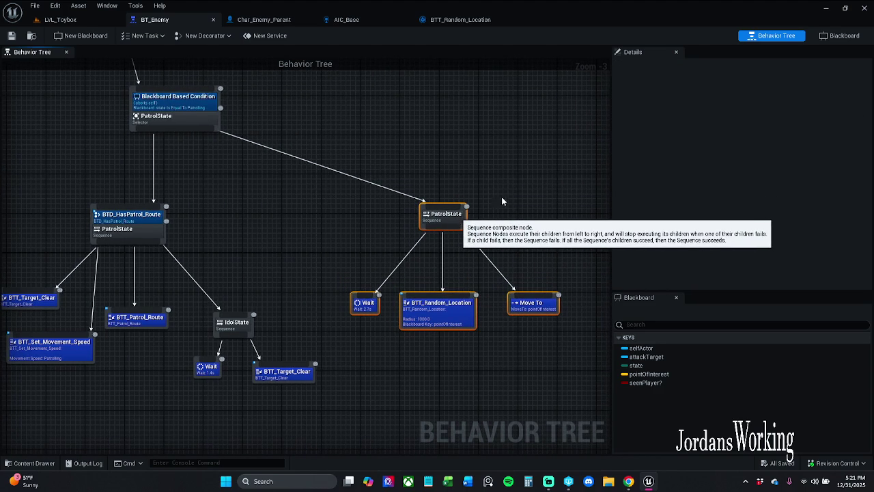
left_click(501, 200)
left_click(12, 36)
left_click(60, 19)
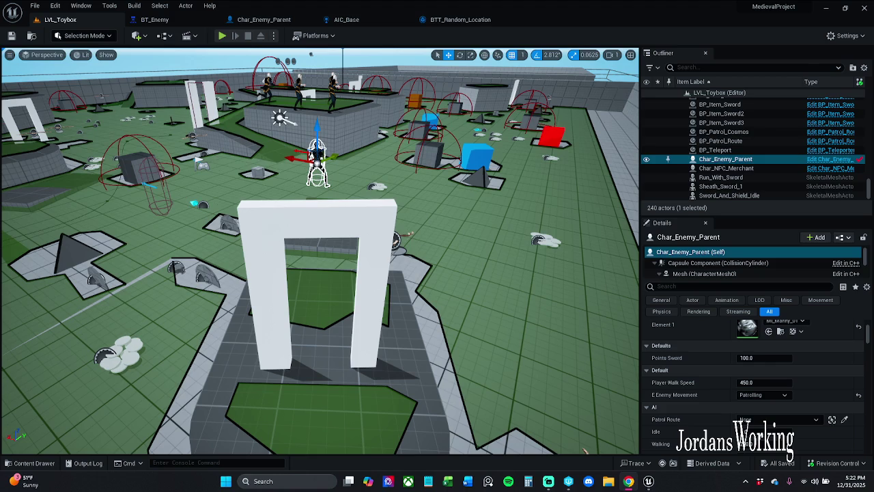
Back in BT_Enemy, pan and zoom to the Strafe branch and inspect BTT_Target_Focus settings
left_click(468, 20)
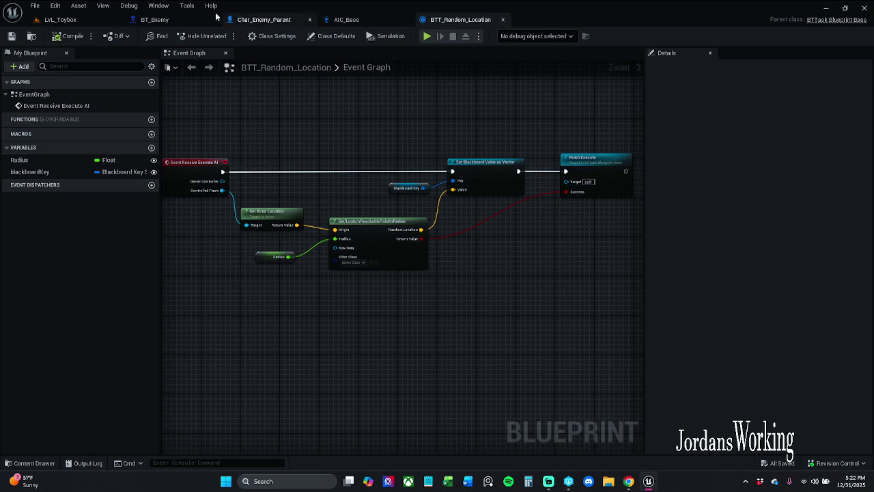
left_click(154, 19)
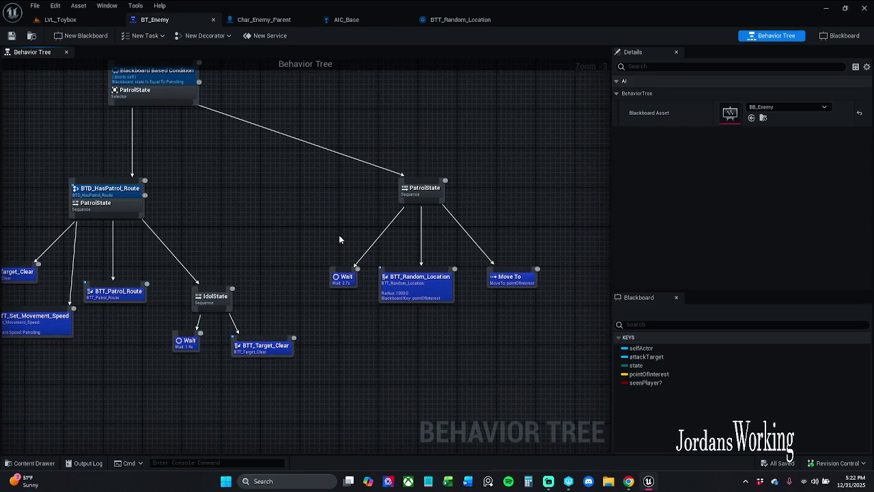
scroll(438, 307, "up", 1)
mouse_move(433, 310)
left_mouse_down()
mouse_move(474, 307)
mouse_move(386, 298)
mouse_move(497, 267)
left_mouse_up()
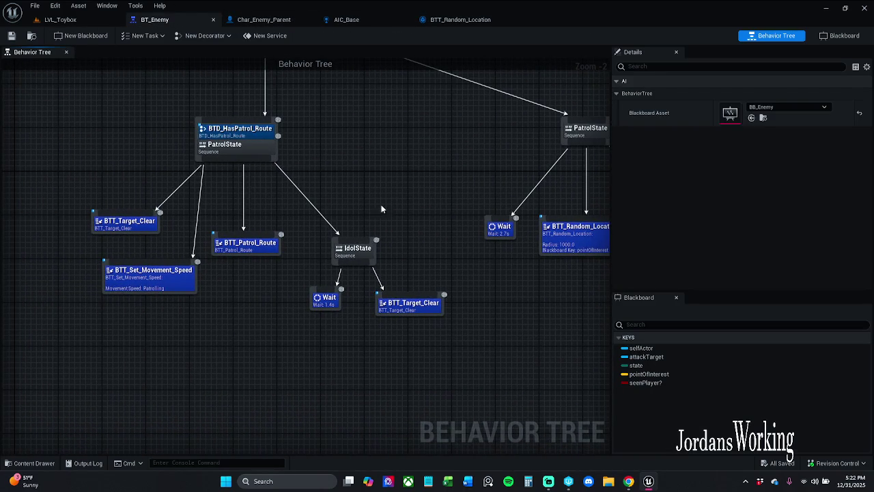
left_click_drag(374, 202, 505, 201)
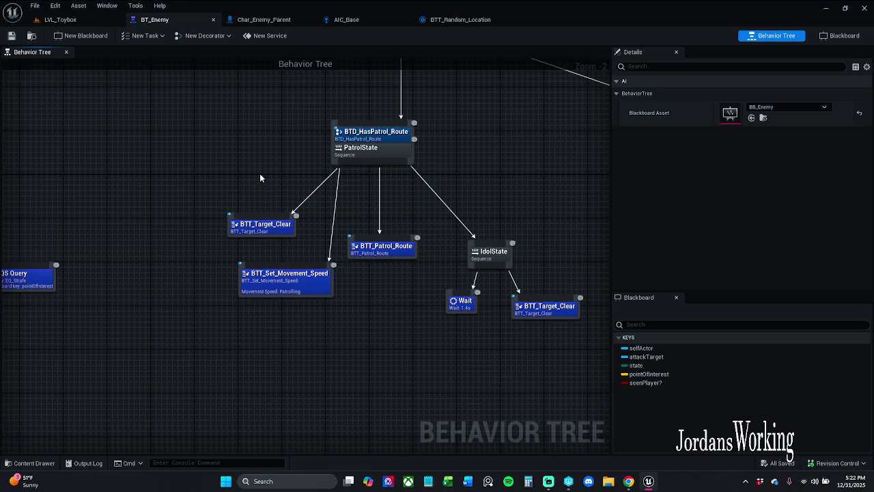
left_click_drag(260, 174, 319, 173)
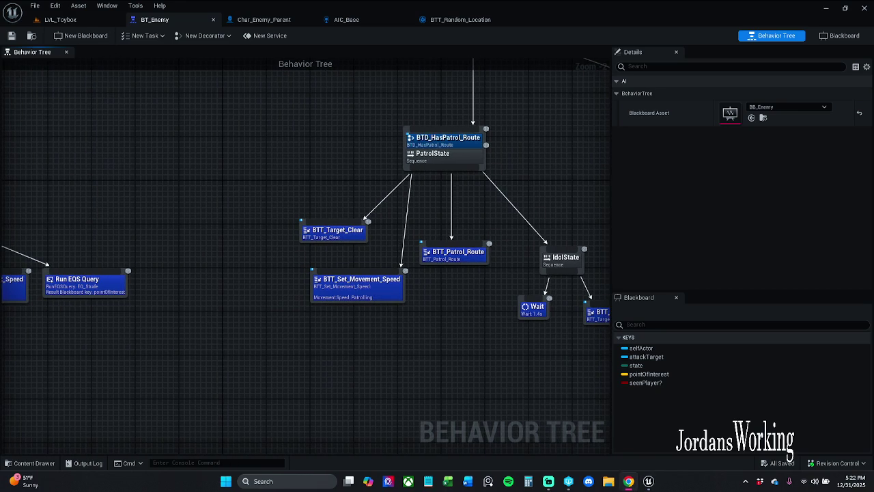
mouse_move(148, 201)
left_mouse_down()
mouse_move(355, 180)
mouse_move(304, 189)
mouse_move(428, 198)
left_mouse_up()
scroll(359, 233, "up", 2)
mouse_move(87, 226)
left_mouse_down()
mouse_move(437, 203)
mouse_move(427, 195)
left_mouse_up()
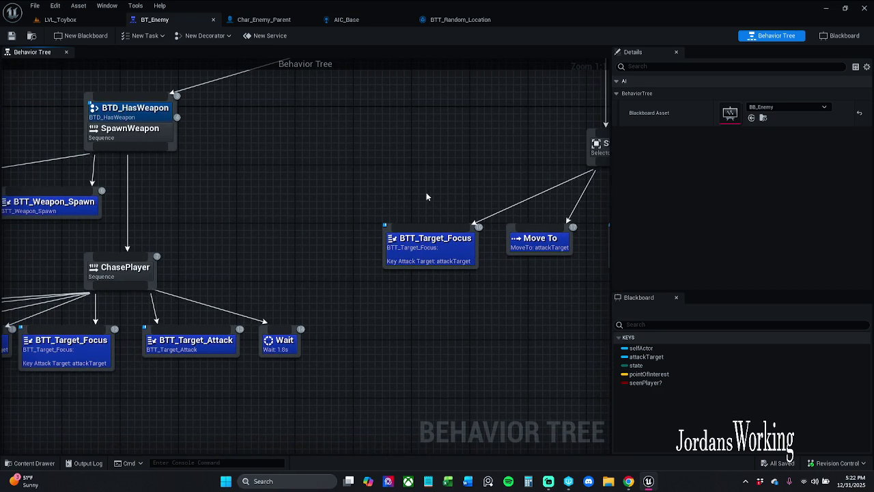
left_click(416, 249)
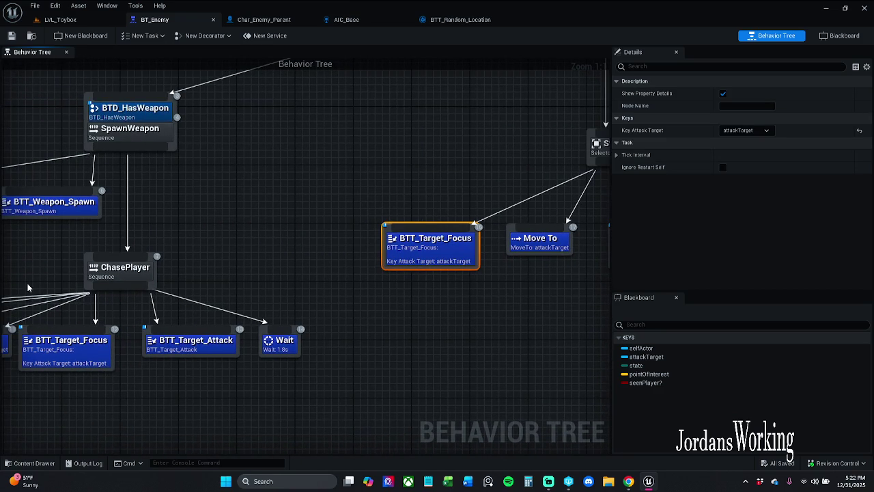
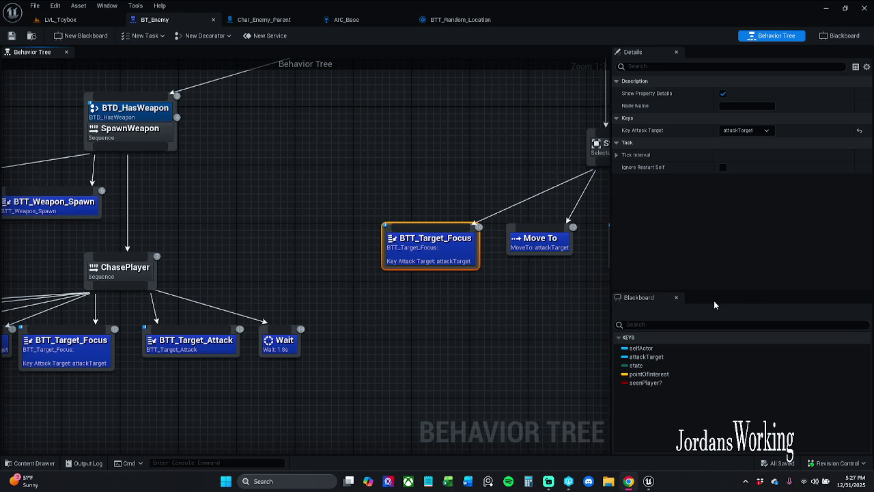
Nudge the BTT_Target_Focus task under the Strafe selector a little to the left in BT_Enemy
mouse_move(291, 191)
left_mouse_down()
mouse_move(417, 197)
mouse_move(401, 180)
left_mouse_up()
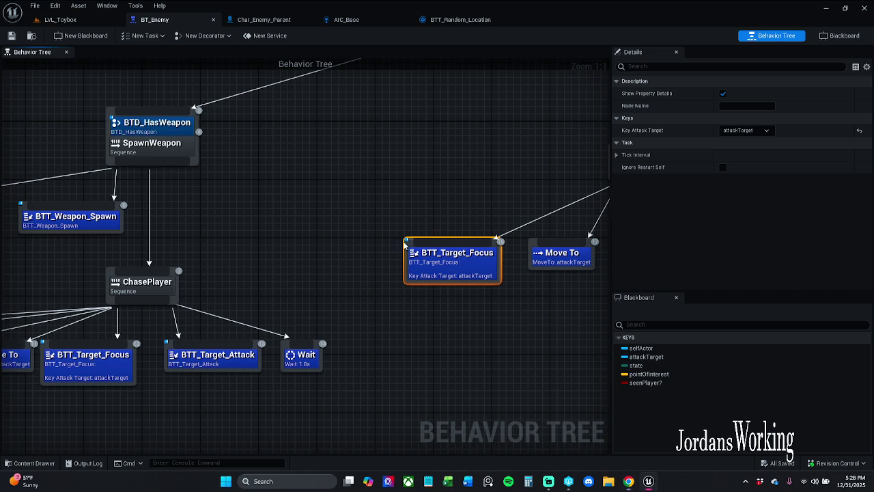
scroll(399, 204, "down", 1)
left_click_drag(403, 203, 357, 207)
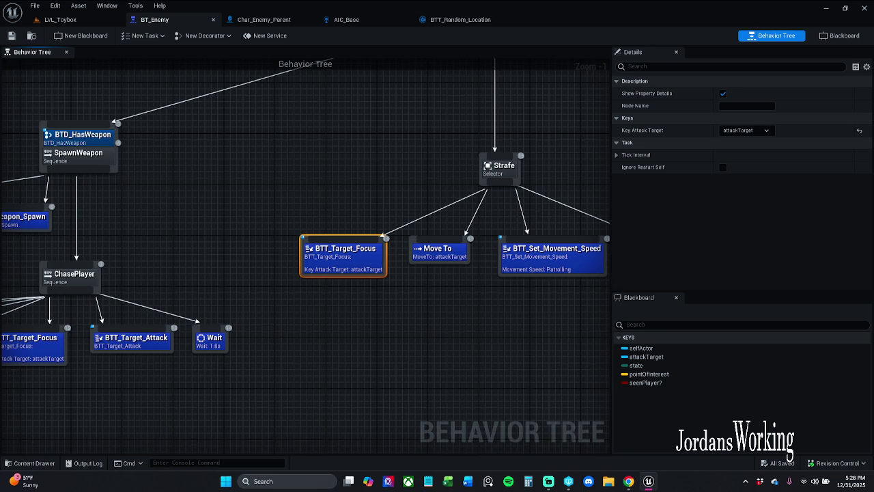
left_click_drag(344, 256, 324, 256)
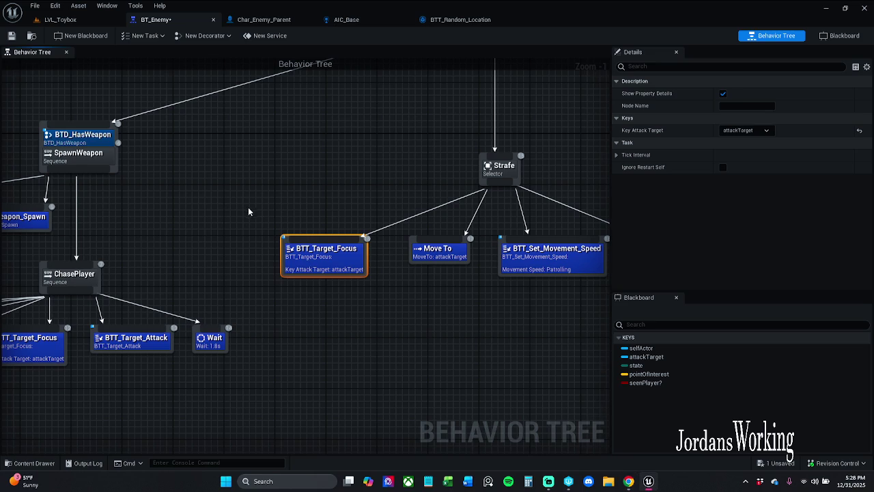
left_click_drag(306, 268, 402, 312)
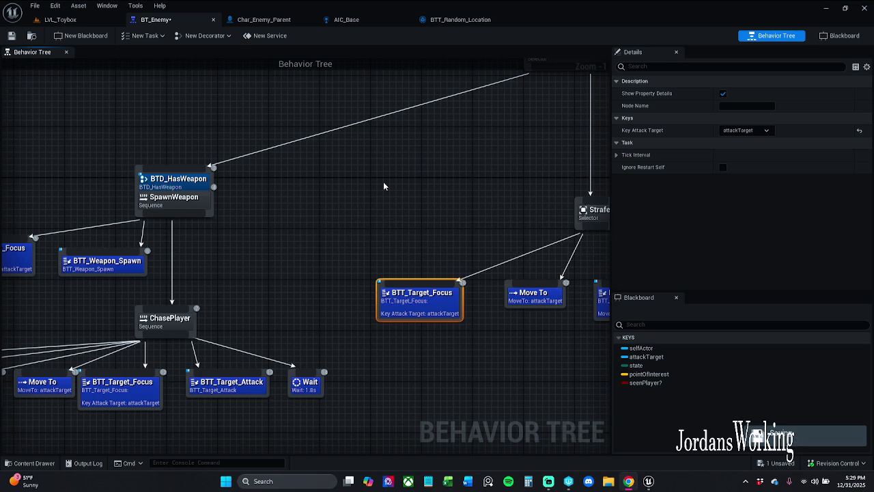
scroll(383, 183, "down", 1)
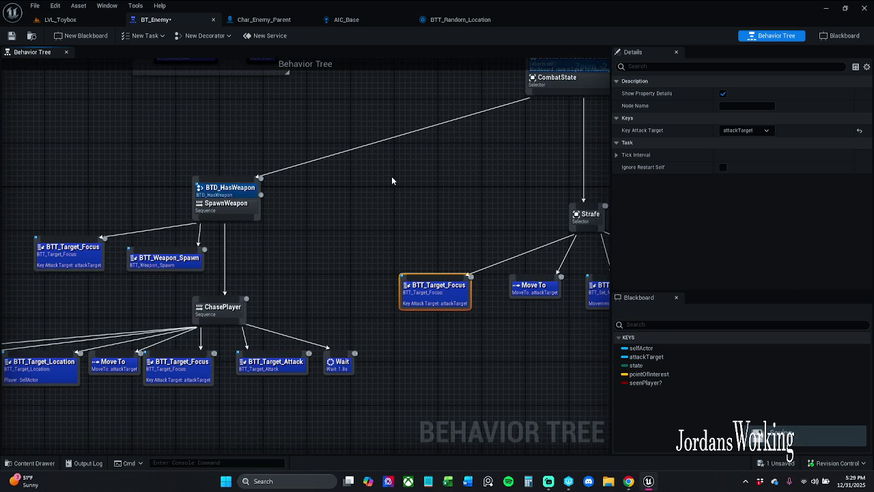
Save the BT_Enemy behavior tree
left_click(259, 20)
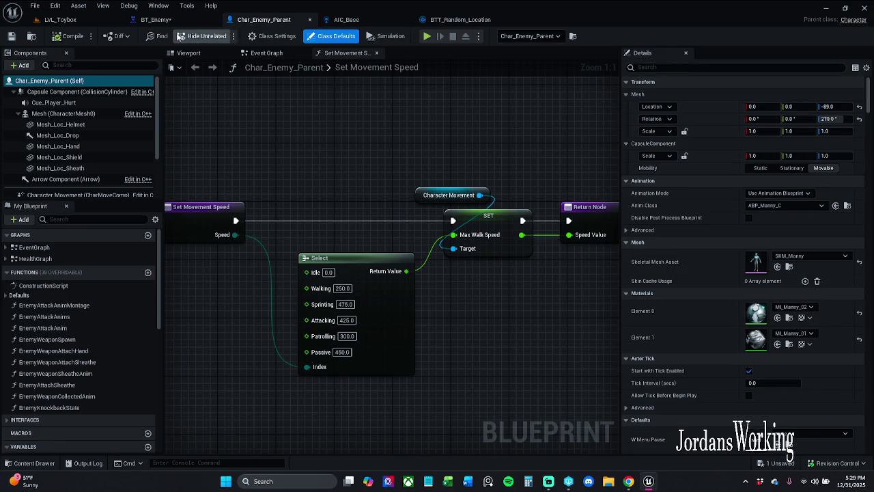
left_click(156, 20)
left_click(11, 36)
In AIC_Base, select the AIPerception component and close the Can Sense Actor? graph
left_click(348, 20)
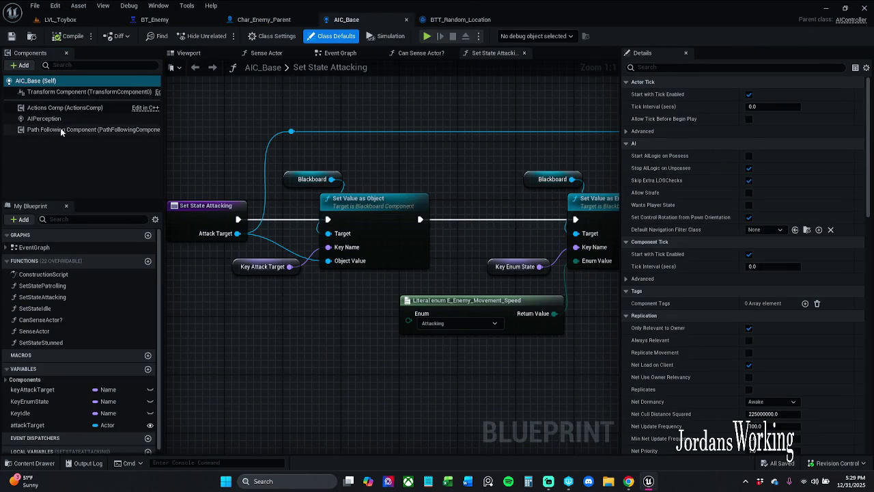
left_click(42, 119)
scroll(278, 153, "down", 7)
scroll(280, 149, "up", 2)
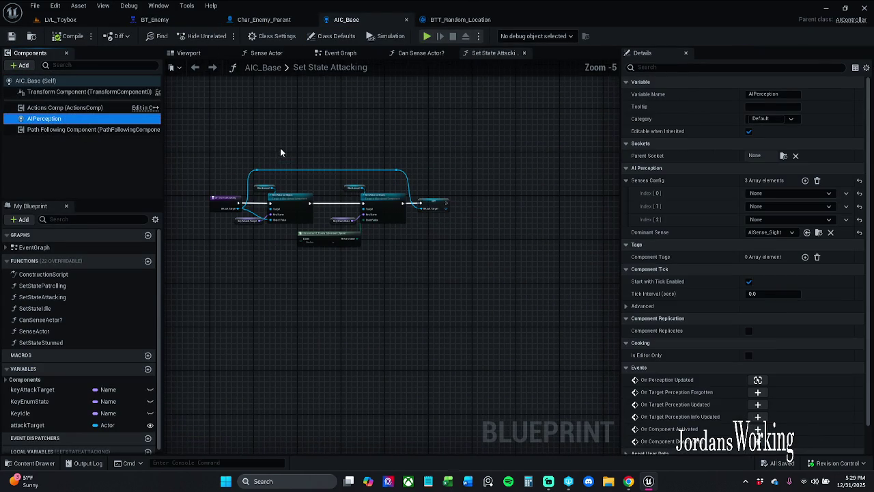
left_click(433, 54)
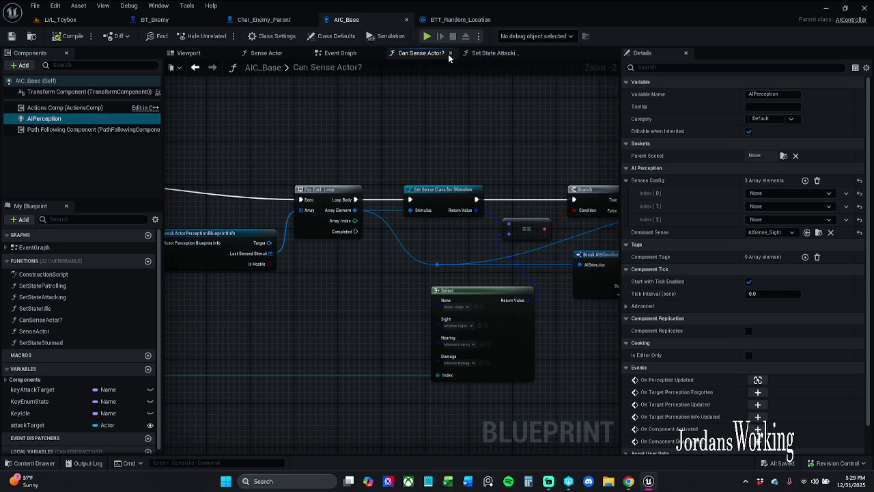
left_click(449, 53)
scroll(350, 121, "down", 2)
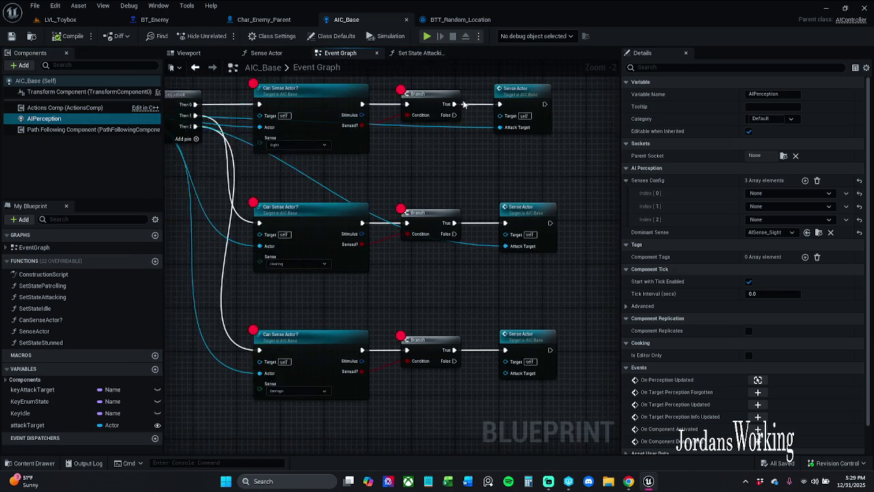
left_click_drag(351, 121, 386, 156)
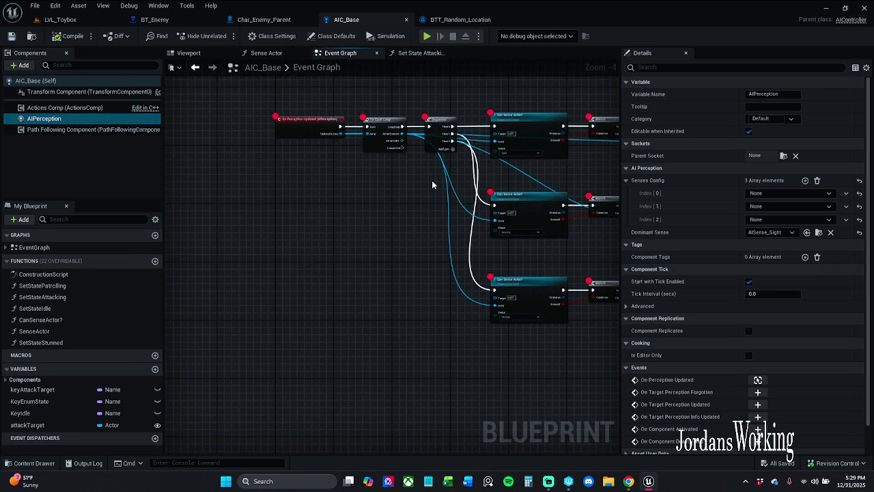
Close the unused Viewport tab of the AIC_Base blueprint
left_click(266, 54)
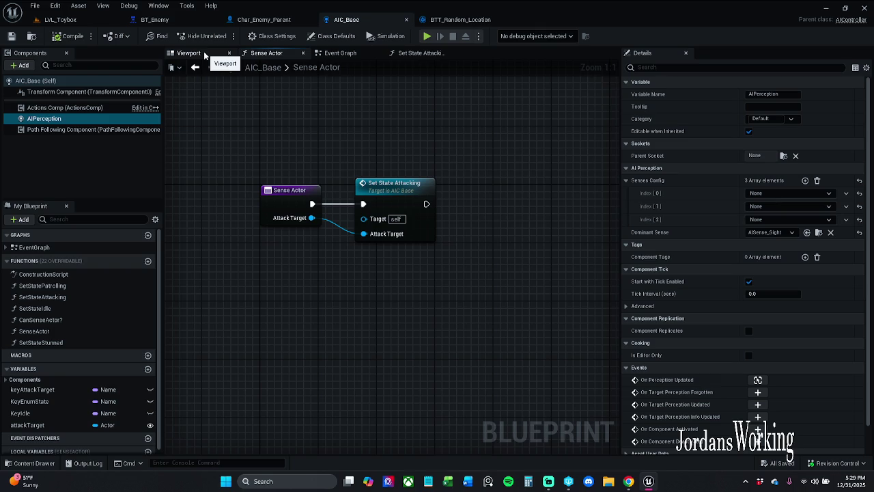
left_click(203, 53)
left_click(284, 56)
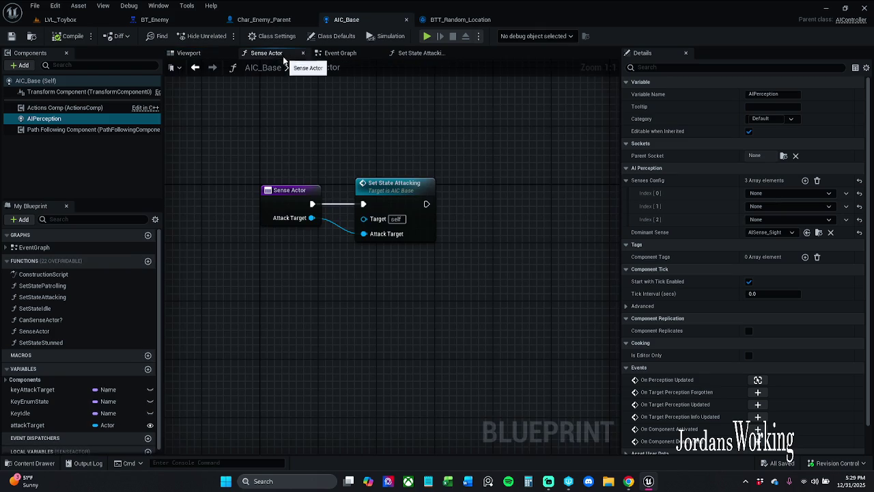
left_click(211, 53)
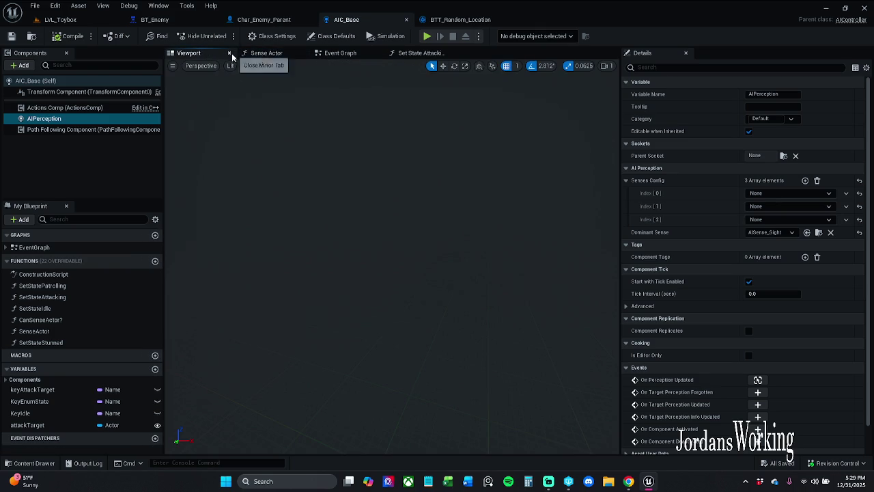
left_click(230, 53)
Bring up the Event Graph and move it to the first graph tab position
left_click(280, 53)
left_click_drag(280, 52, 197, 59)
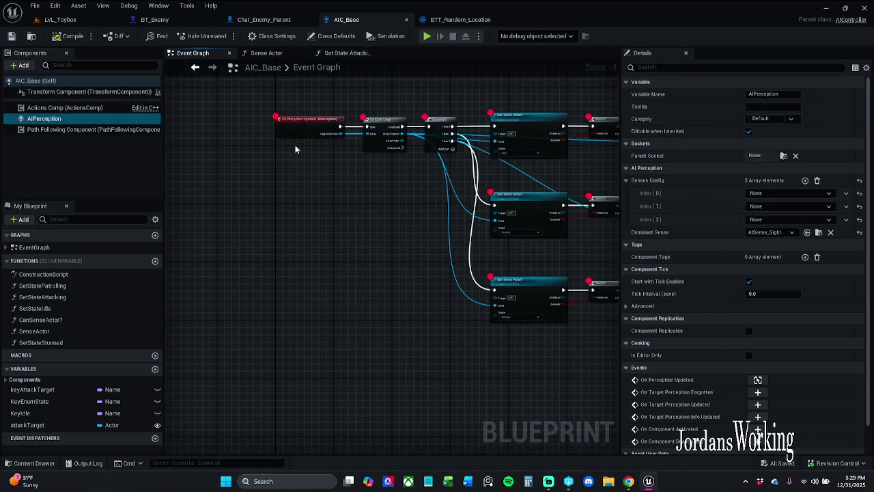
scroll(369, 198, "down", 4)
scroll(341, 167, "up", 5)
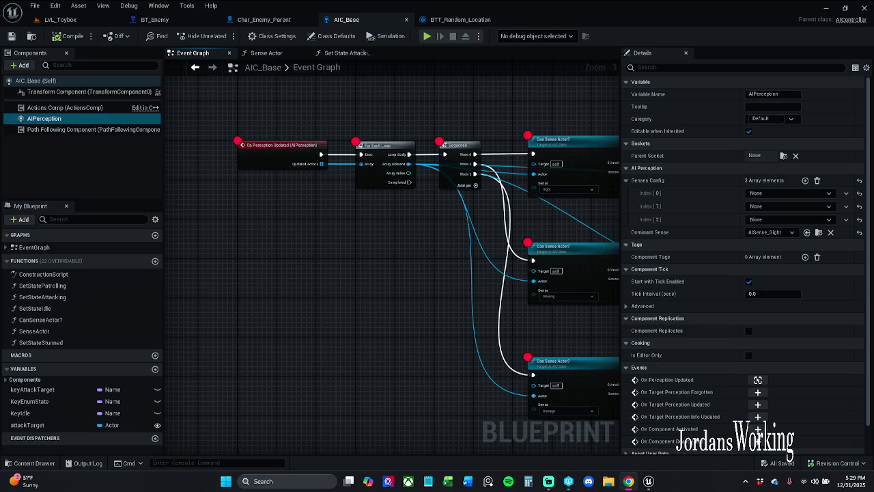
left_click(90, 130)
Set AIPerception's Senses Config index [0] to AI Sight config
left_click(88, 119)
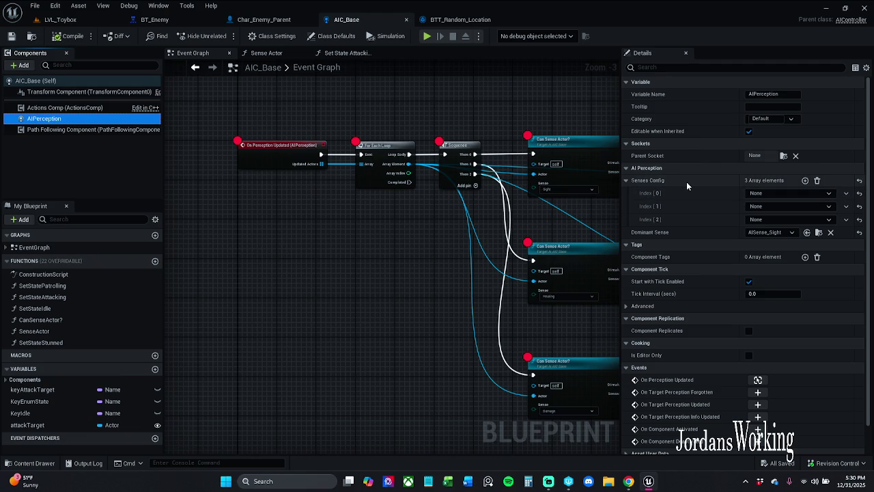
left_click(764, 194)
left_click(764, 194)
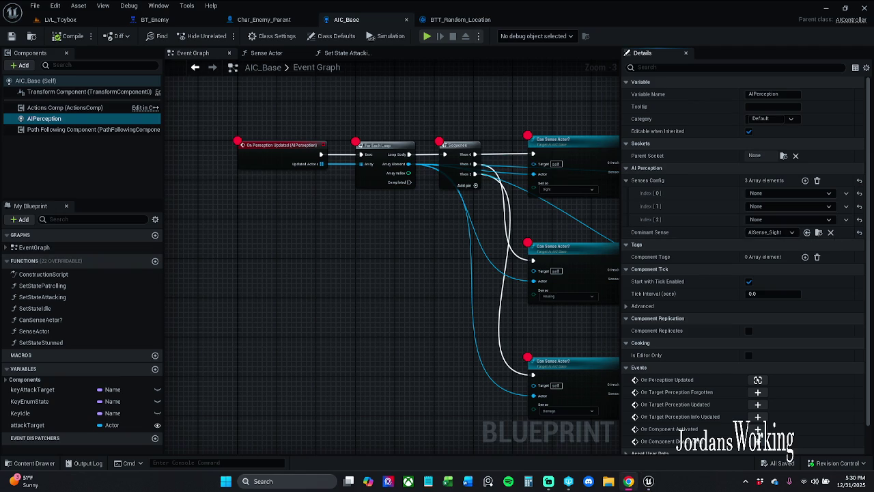
left_click(785, 191)
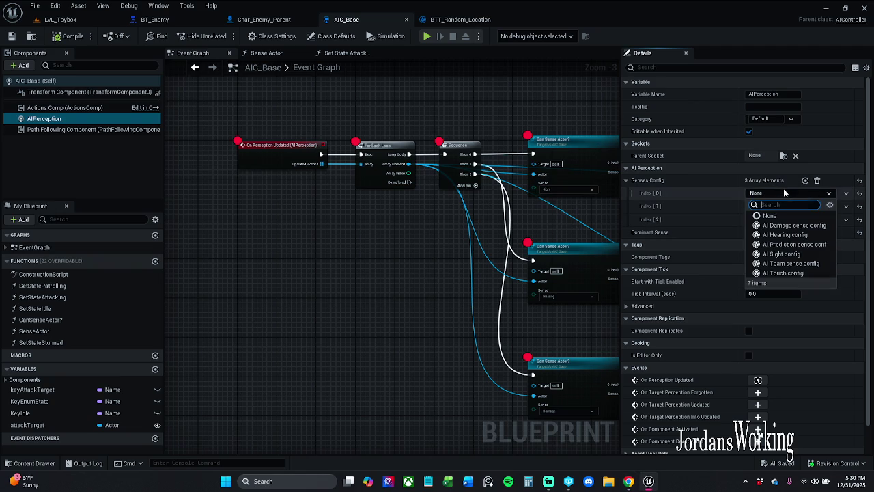
left_click(806, 255)
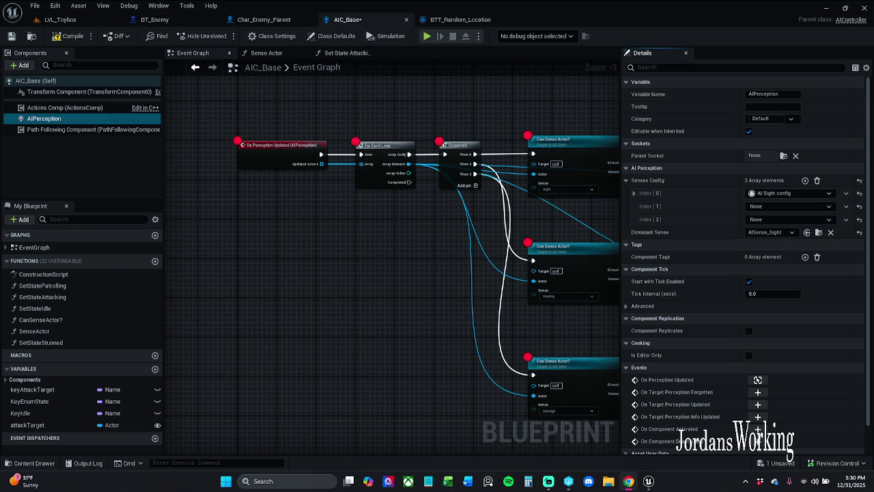
Set Dominant Sense to None, and give the sight sense Sight Radius 1000 and Lose Sight Radius 2500
left_click(830, 234)
left_click(634, 194)
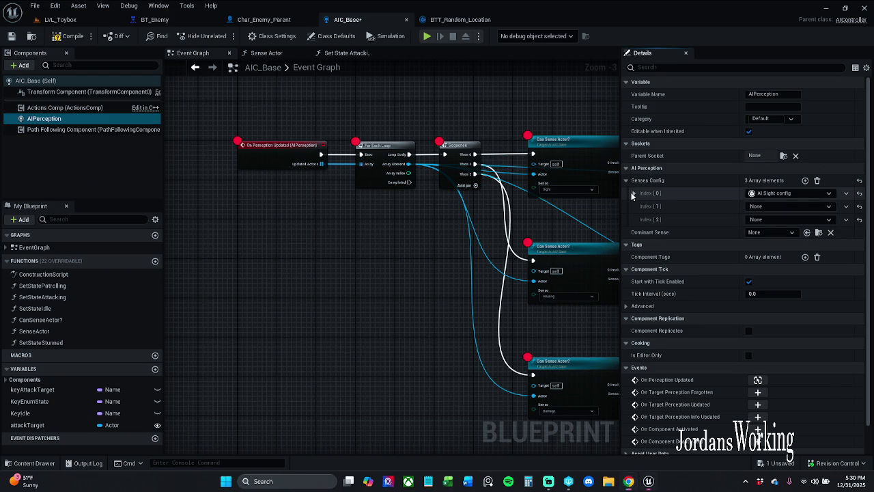
left_click(640, 206)
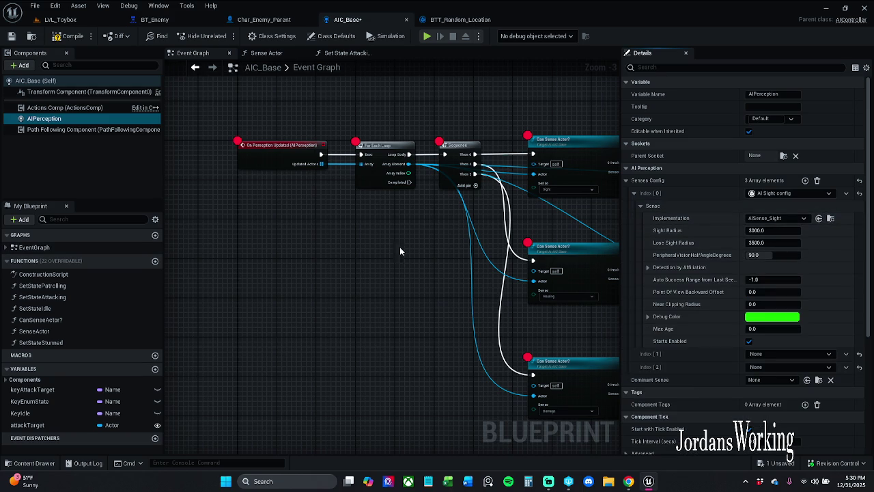
left_click(784, 231)
type("100")
key("Return")
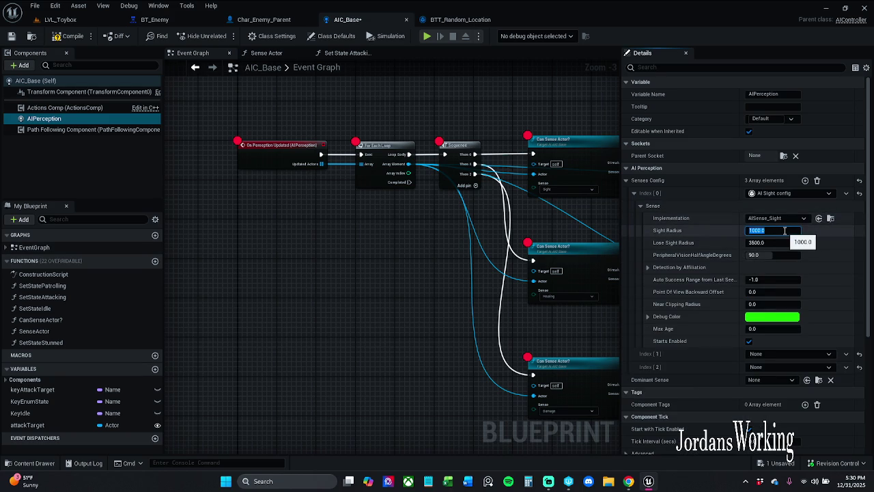
left_click(781, 243)
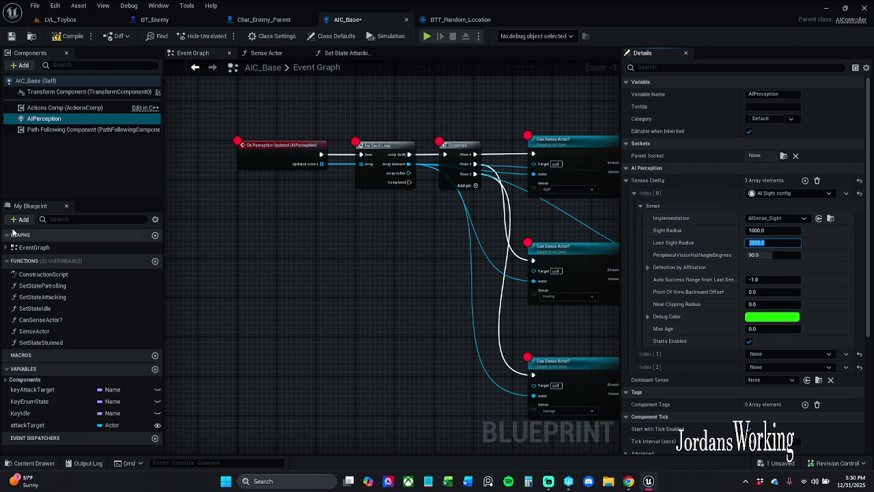
left_click(12, 234)
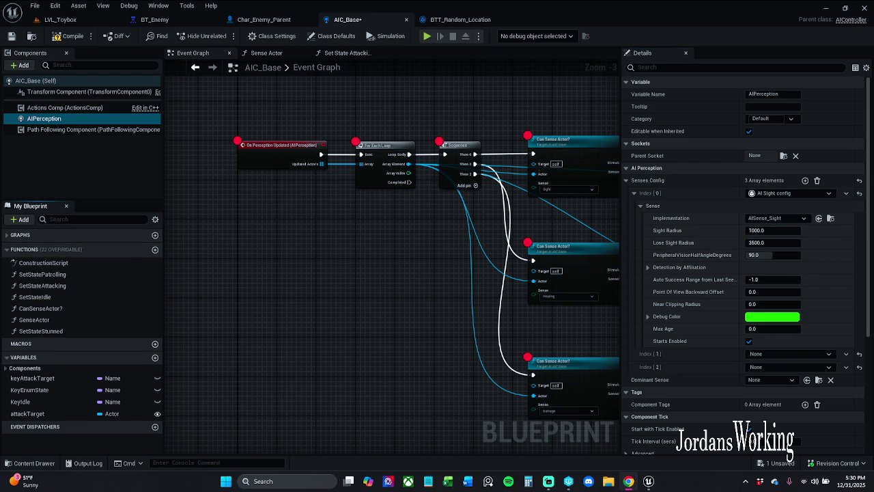
left_click(781, 243)
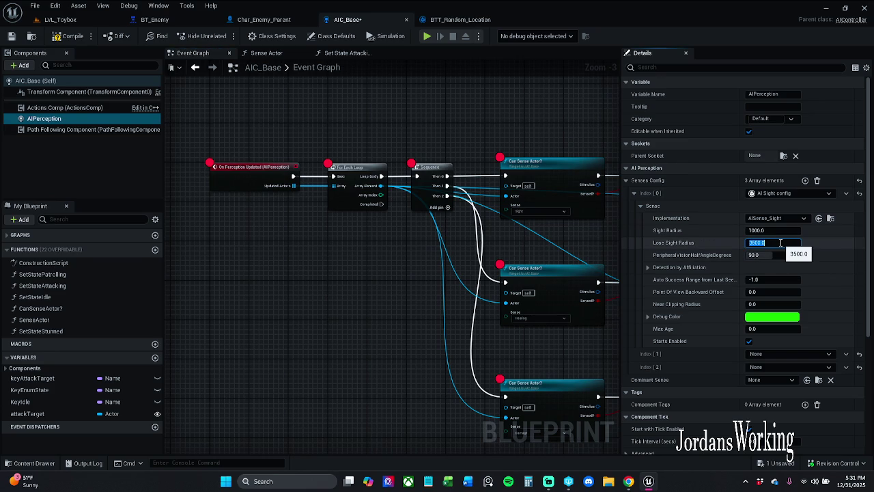
type("2800")
key("Return")
left_click(68, 36)
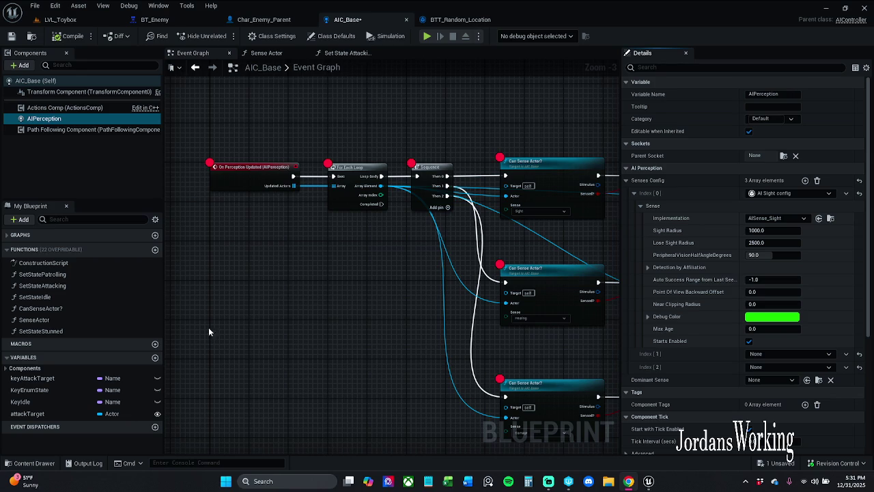
Expand the sight sense's Detection by Affiliation and tick Detect Neutrals
left_click(647, 267)
left_click(749, 304)
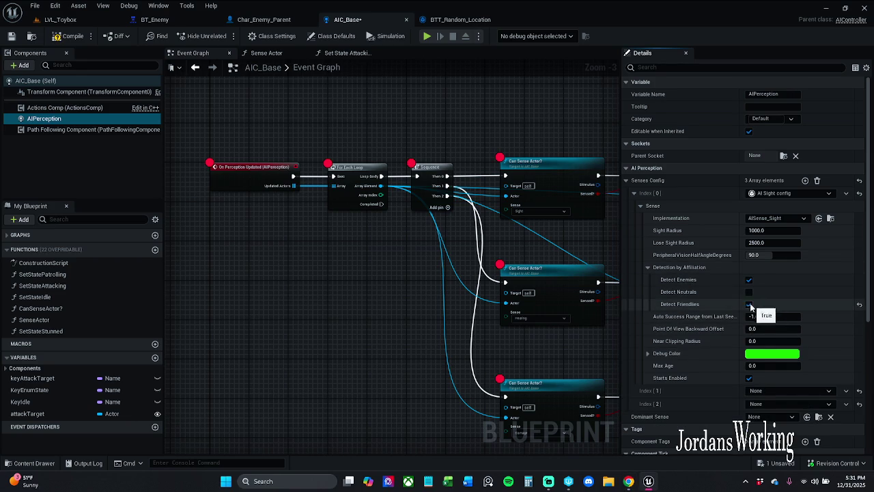
left_click(748, 291)
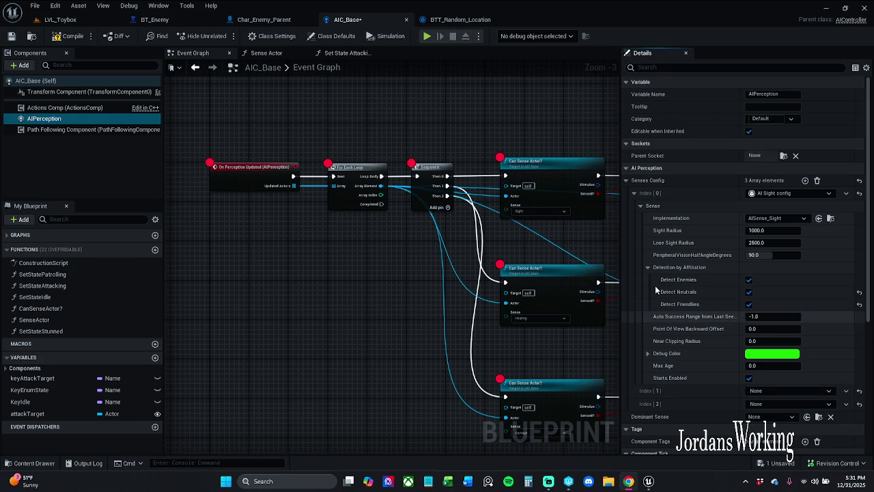
left_click(647, 267)
left_click(647, 316)
left_click(647, 316)
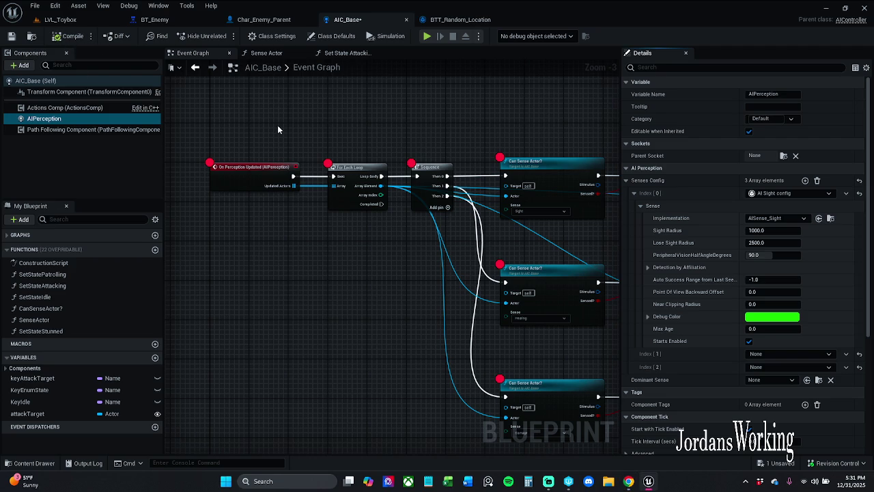
left_click(34, 6)
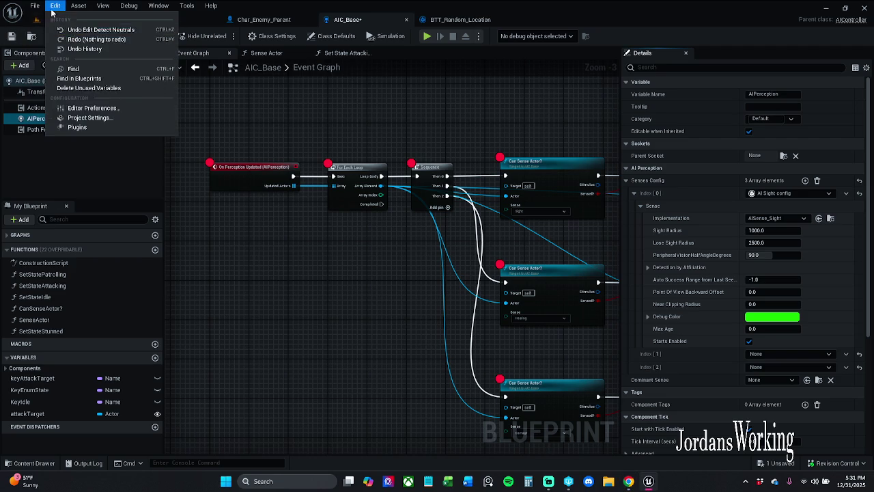
Save AIC_Base with Check Out Selected, then bring DefaultGame.ini in Notepad forward
left_click(59, 60)
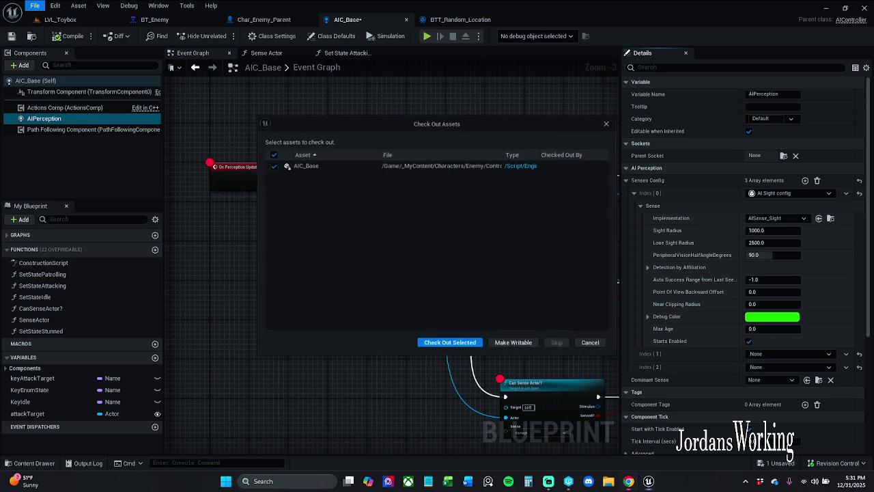
left_click(469, 346)
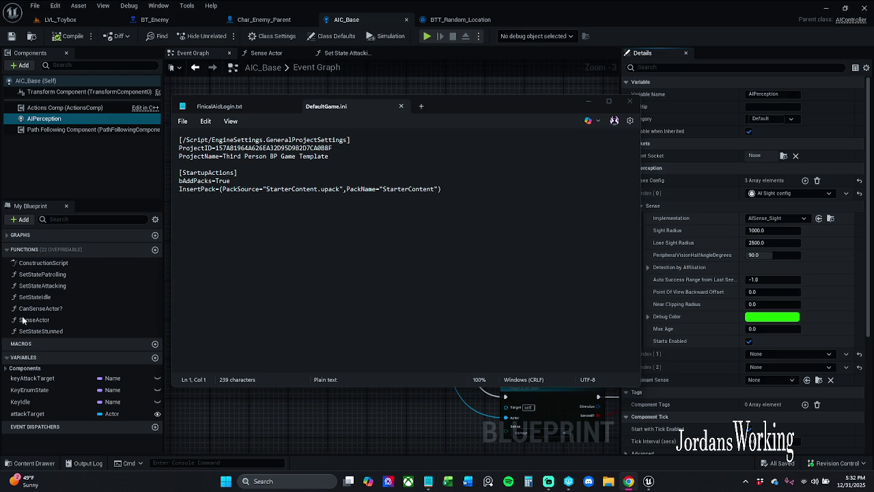
left_click(415, 260)
Add the section header [/Script/AIModule.AISense_Sight] on a new line below StartupActions
key("Return")
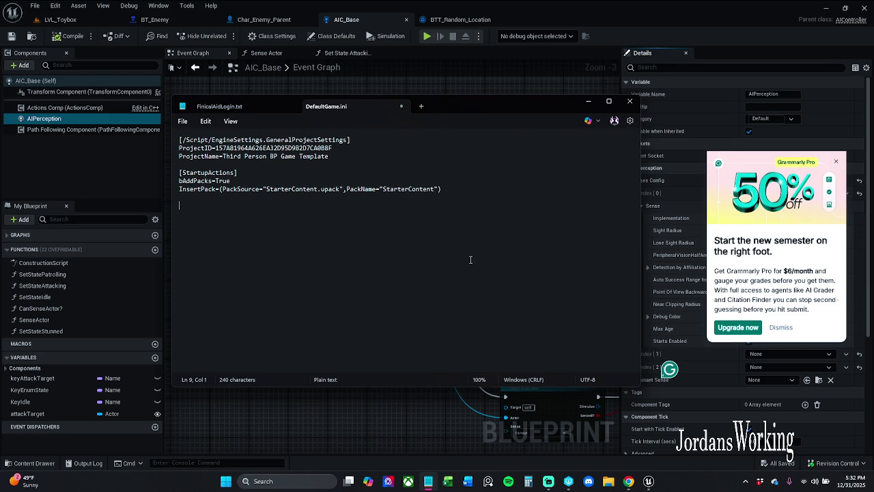
type("[]")
key("Left")
type("/")
type("Scr")
type("ipt")
type("/AIModu")
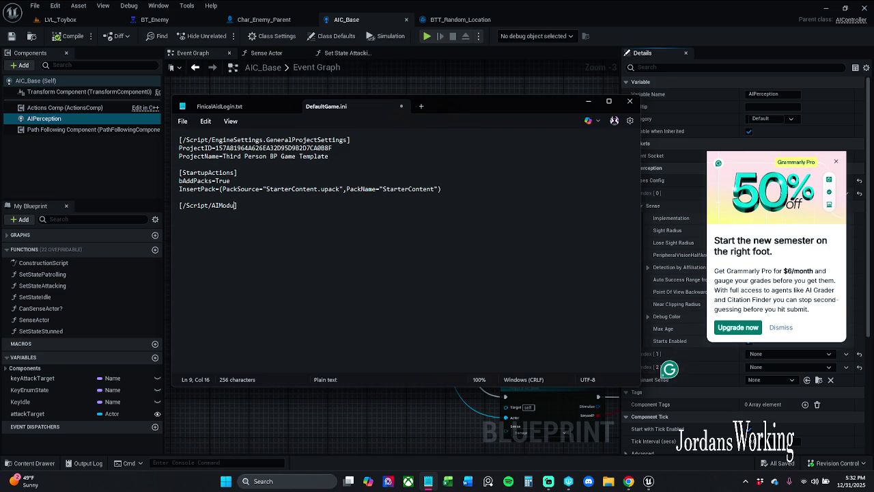
type("d")
key("BackSpace")
type("le")
type(".AI")
type("Sense")
type("_Sight")
key("BackSpace")
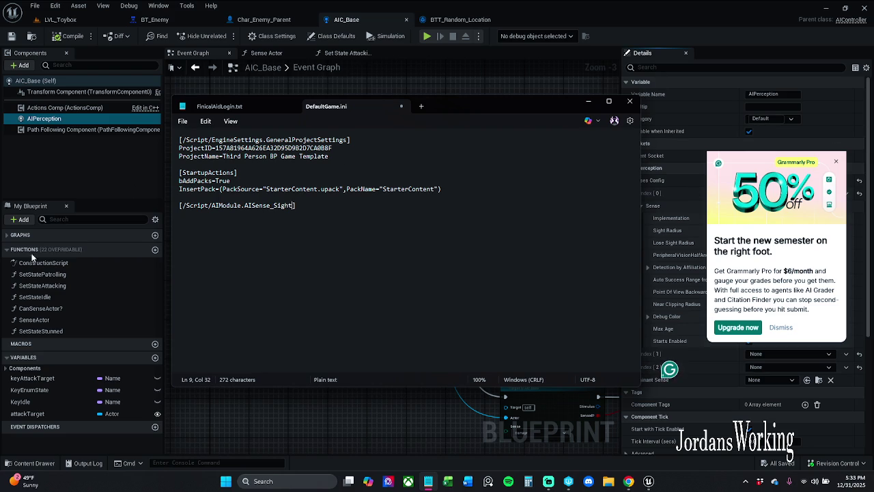
left_click(309, 263)
key("Left")
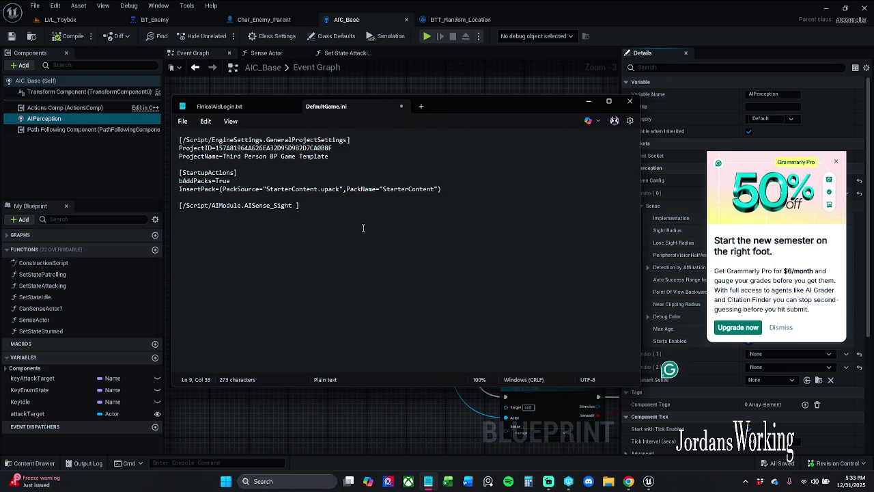
Add bAutoRegisterAllPawnsAsSources=false on a new line under the AISense_Sight header
left_click(374, 222)
key("Return")
type("bAuto")
type("Register")
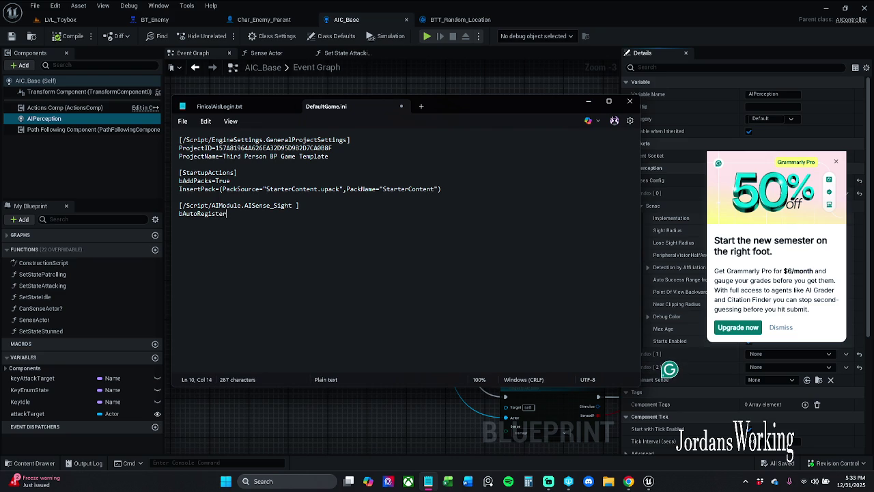
type("A")
type("ll")
type("Pawn")
type("s")
type("AsSource")
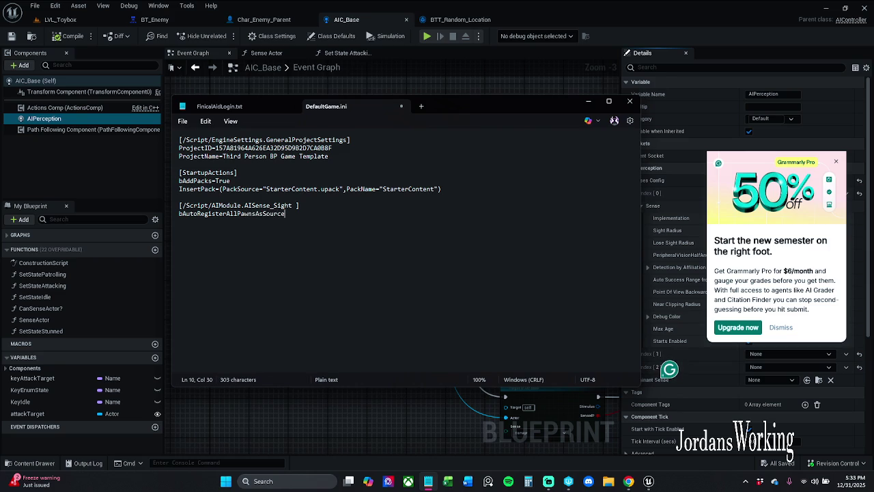
type("=false")
left_click(282, 213)
type("s")
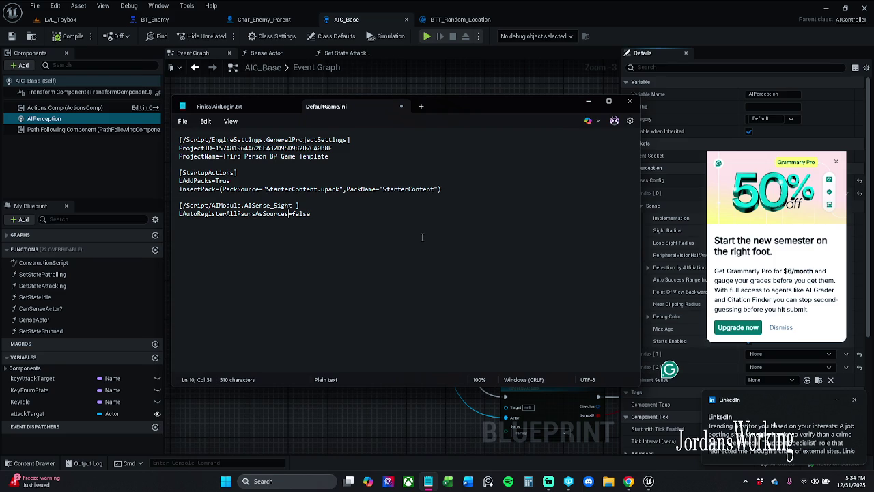
left_click(853, 400)
left_click(377, 213)
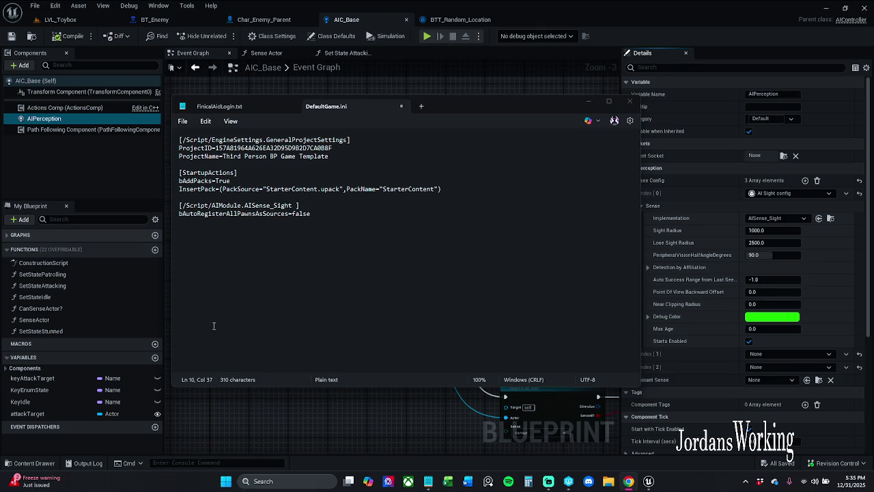
left_click(375, 257)
left_click(182, 121)
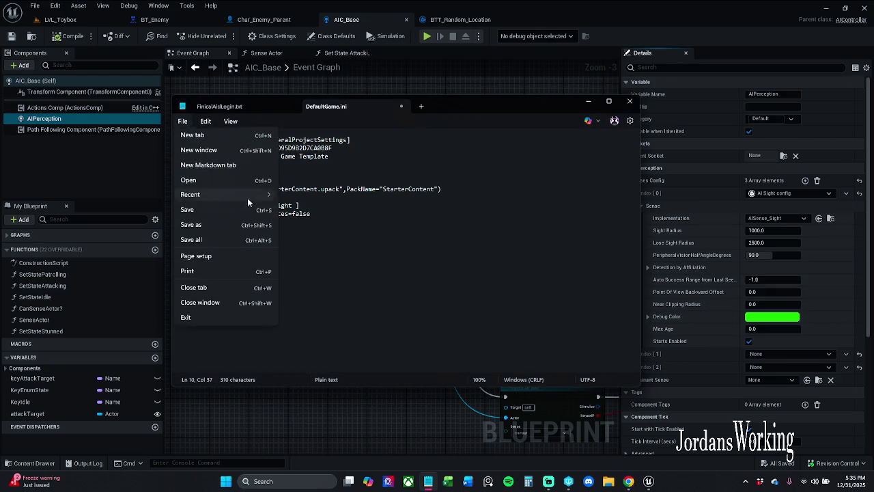
Cancel the Save As dialog and close the extra DefaultGame.ini Notepad window
left_click(207, 205)
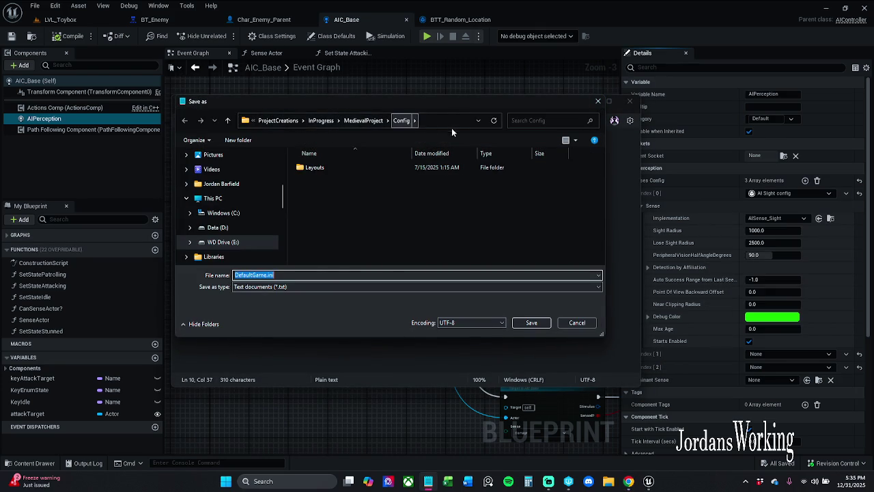
left_click_drag(442, 103, 449, 128)
key("Escape")
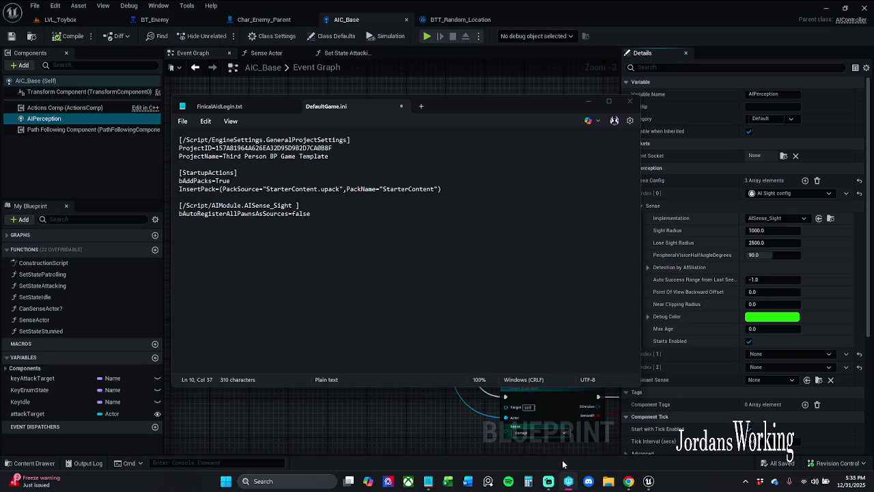
mouse_move(569, 486)
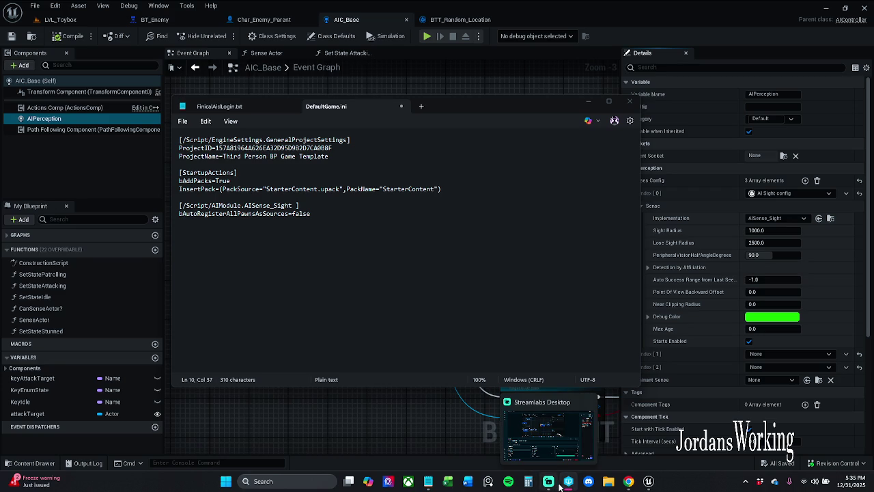
mouse_move(649, 486)
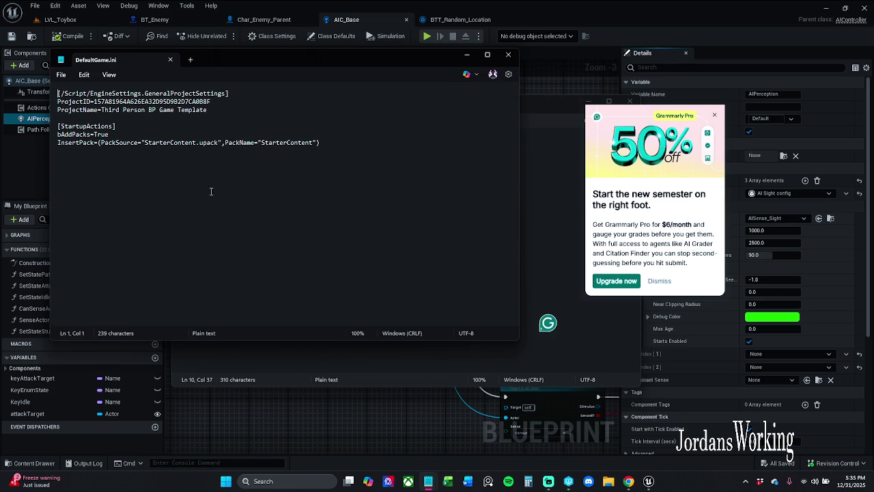
left_click_drag(291, 63, 326, 78)
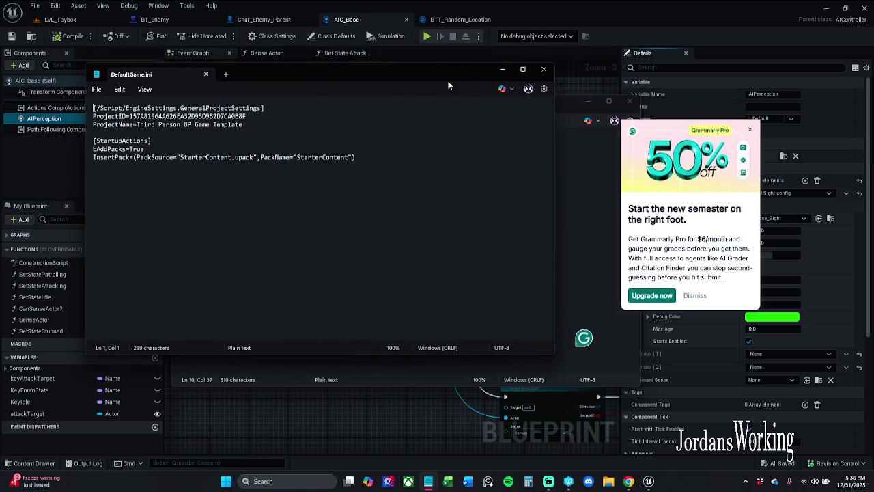
left_click(544, 70)
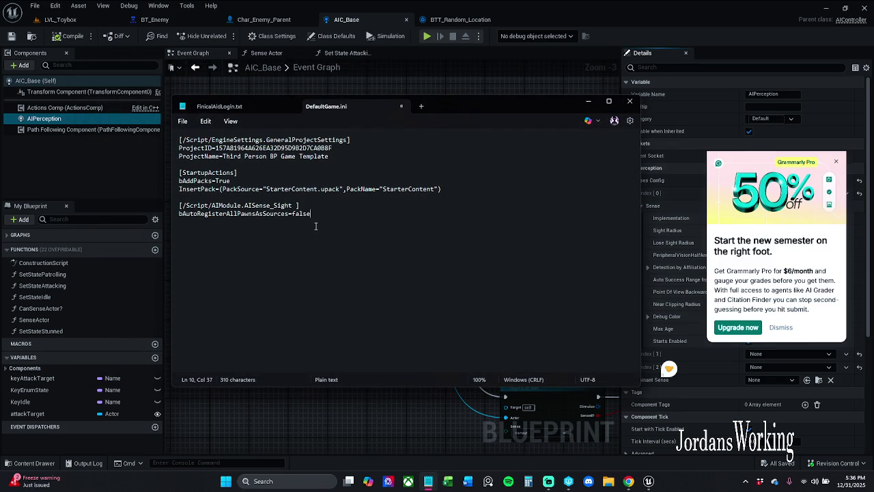
Review the new AISense_Sight lines, then put Notepad away to show Unreal's Event Graph
left_click(183, 122)
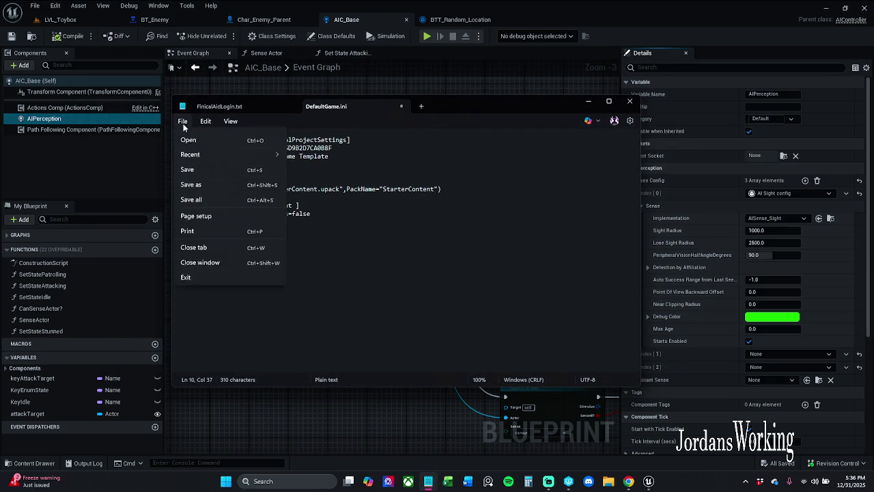
left_click(321, 223)
mouse_move(338, 213)
left_mouse_down()
mouse_move(152, 199)
mouse_move(151, 207)
left_mouse_up()
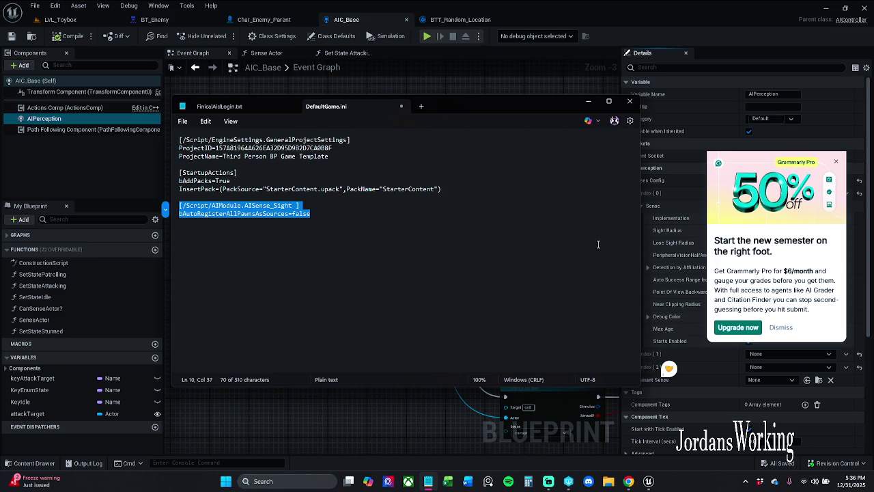
left_click(532, 247)
left_click(633, 104)
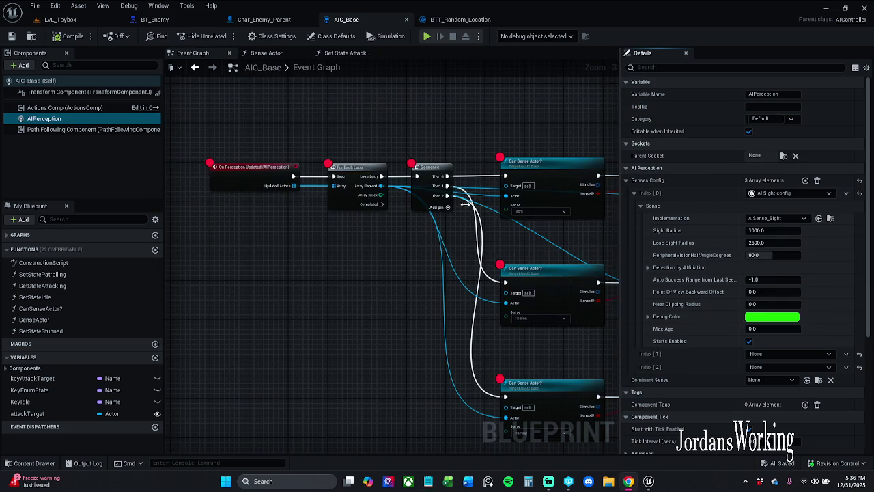
left_click(567, 482)
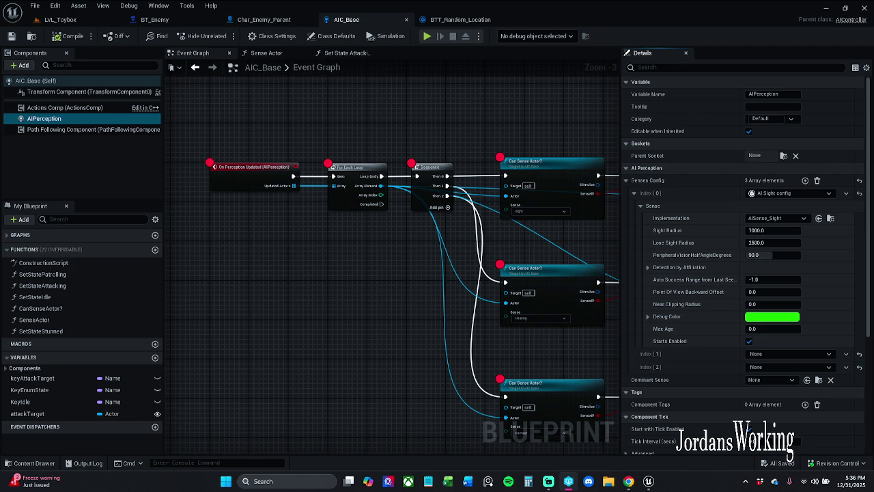
left_click(428, 480)
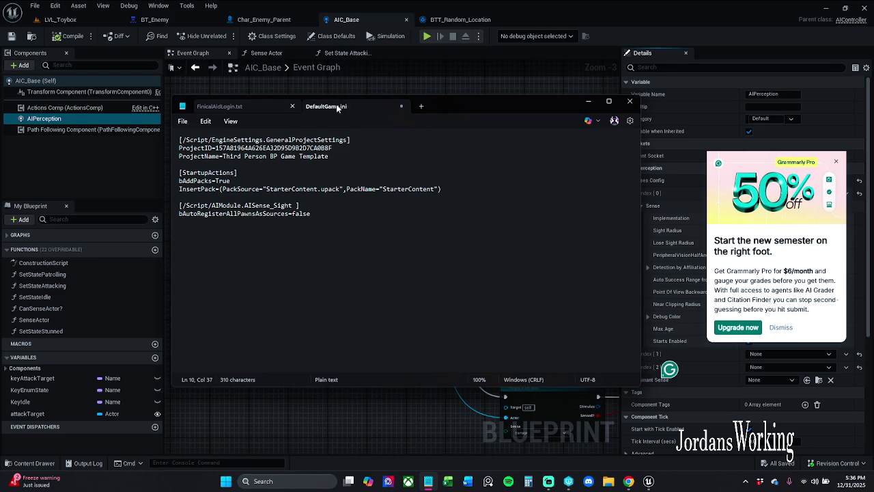
left_click_drag(416, 107, 210, 116)
key("alt+Tab")
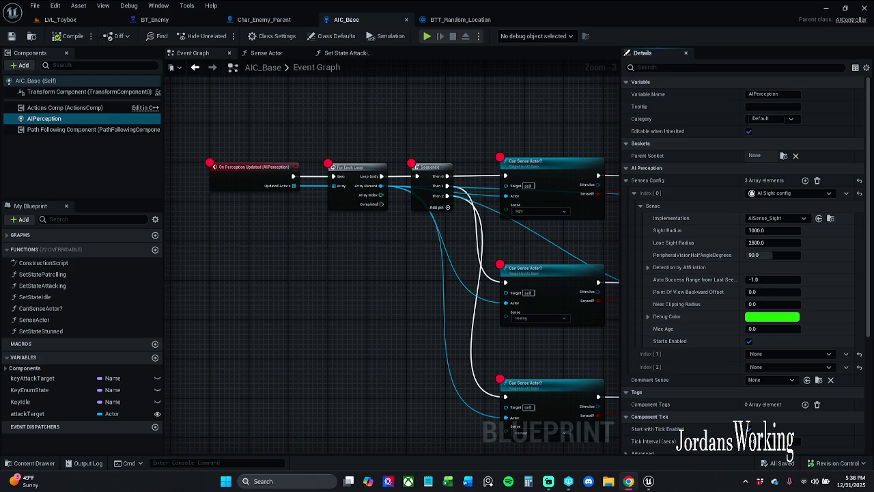
scroll(360, 151, "down", 1)
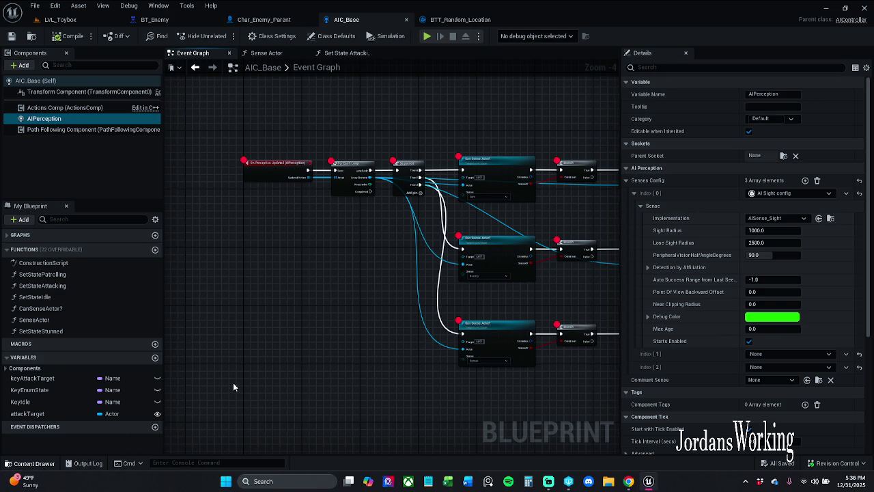
key("ctrl+space")
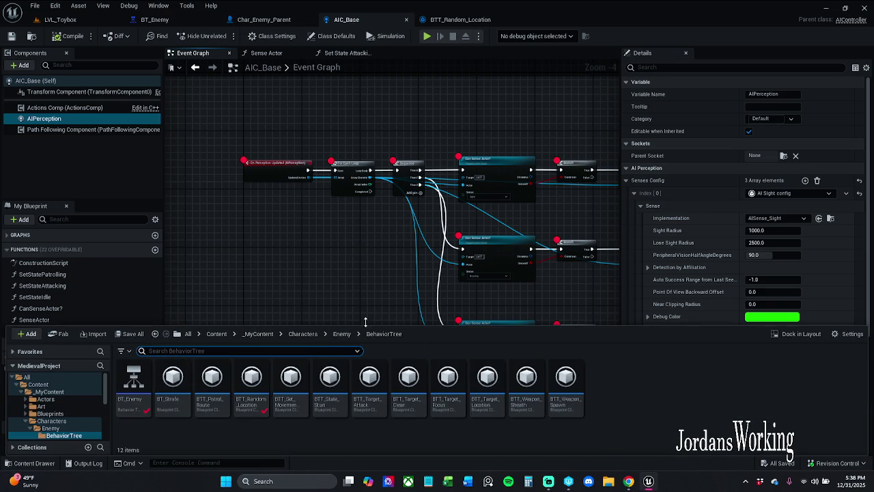
Open the Char_Player blueprint from Characters > Player in the Content Drawer
left_click(302, 333)
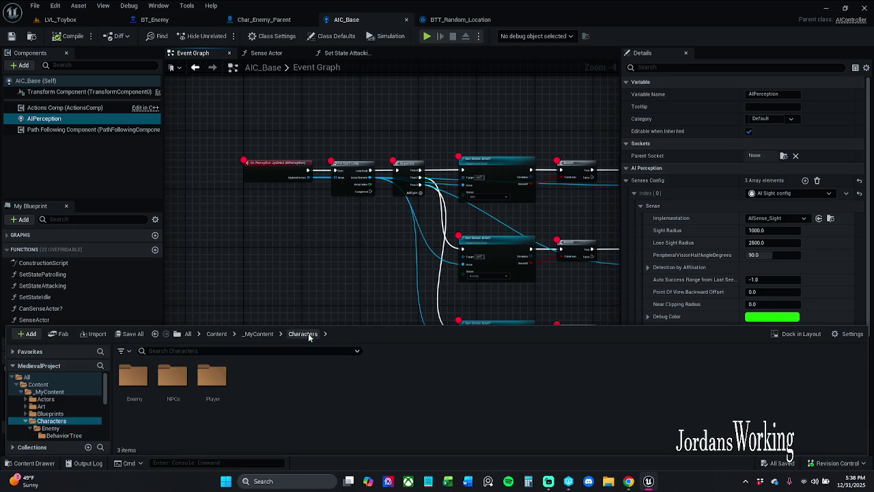
double_click(202, 393)
left_click(172, 398)
double_click(172, 398)
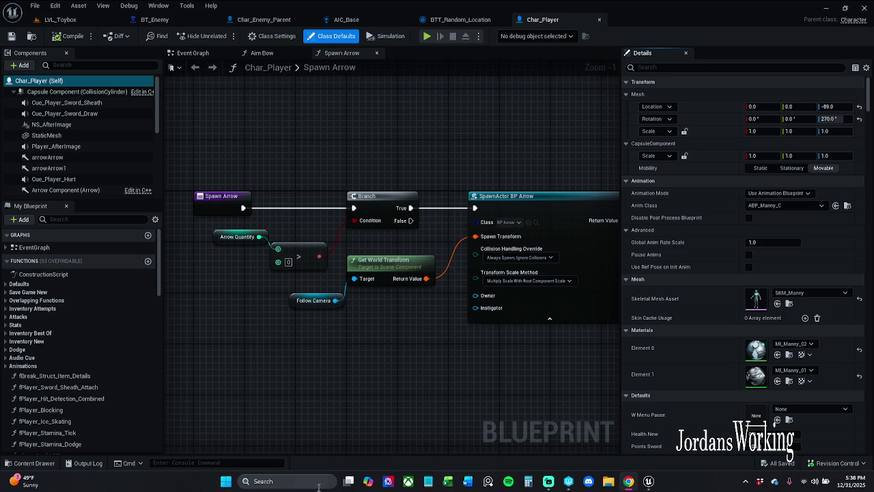
left_click_drag(265, 284, 271, 266)
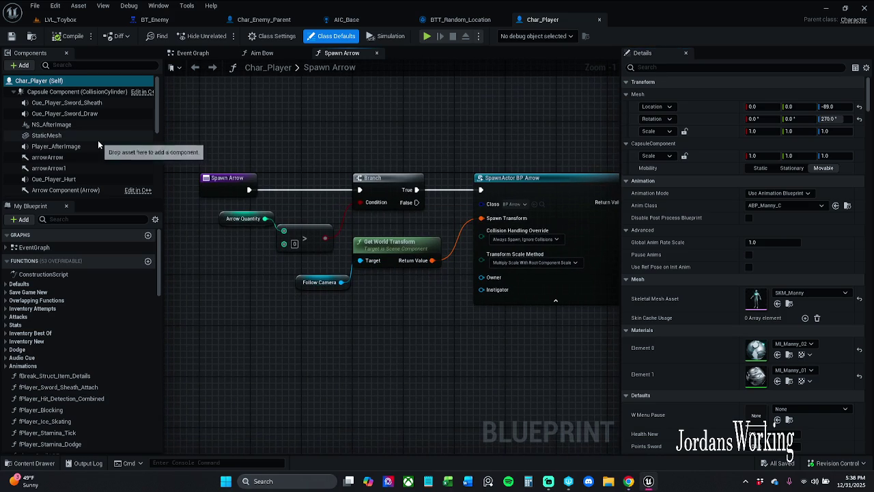
Add an AIPerception Stimuli Source component to Char_Player
left_click(19, 65)
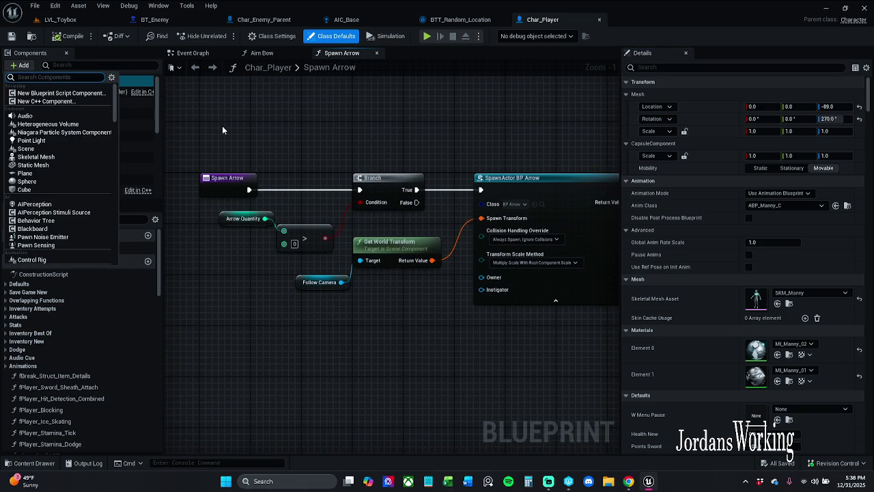
left_click(221, 126)
scroll(65, 150, "down", 3)
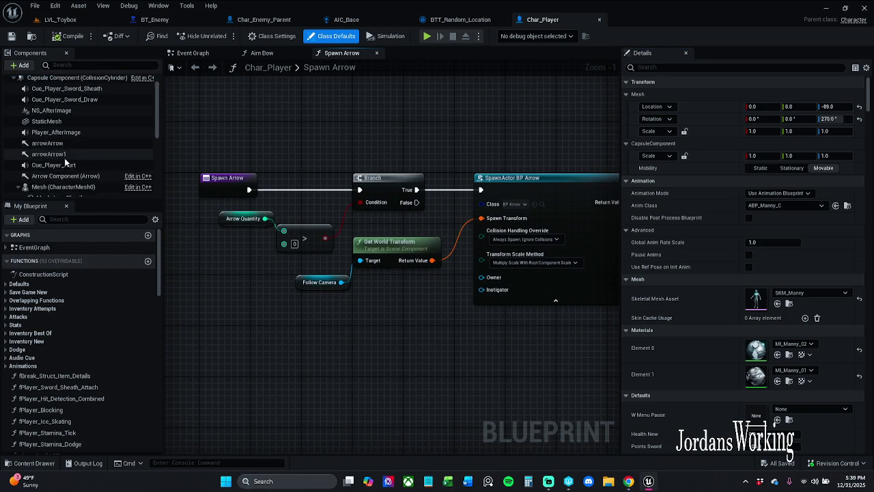
left_click(103, 64)
type("ai per")
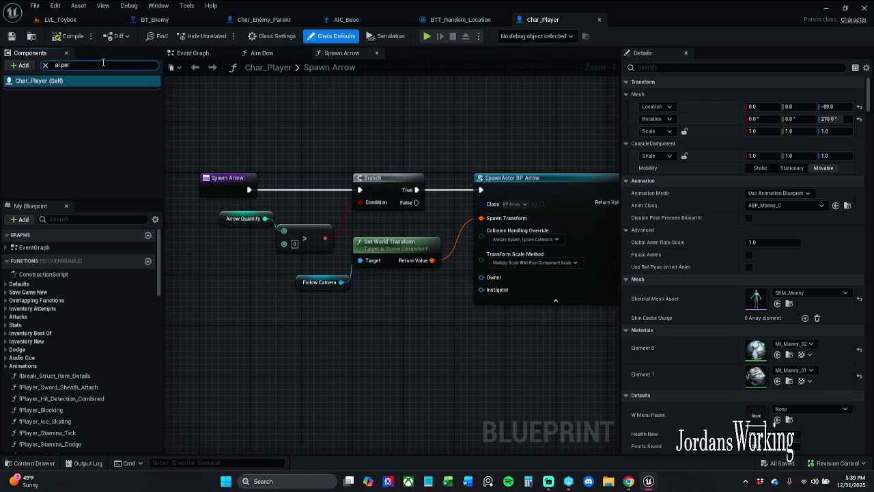
left_click(45, 65)
left_click(20, 65)
type("ai per")
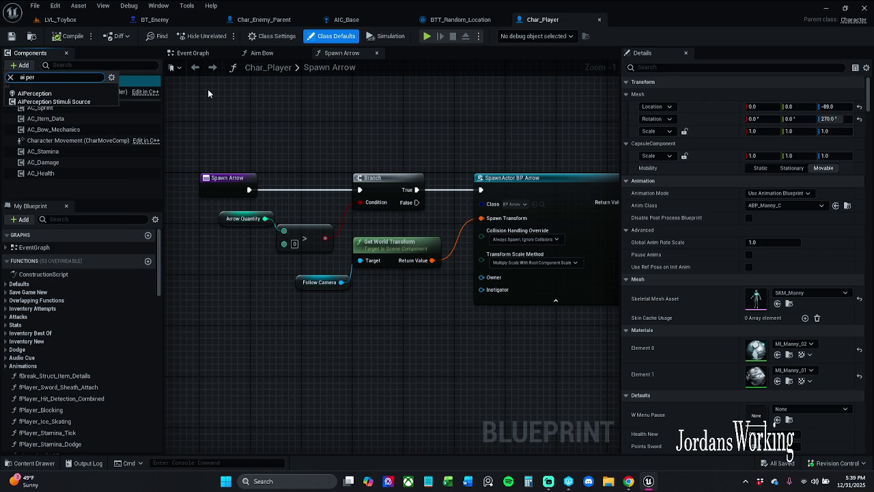
left_click(54, 101)
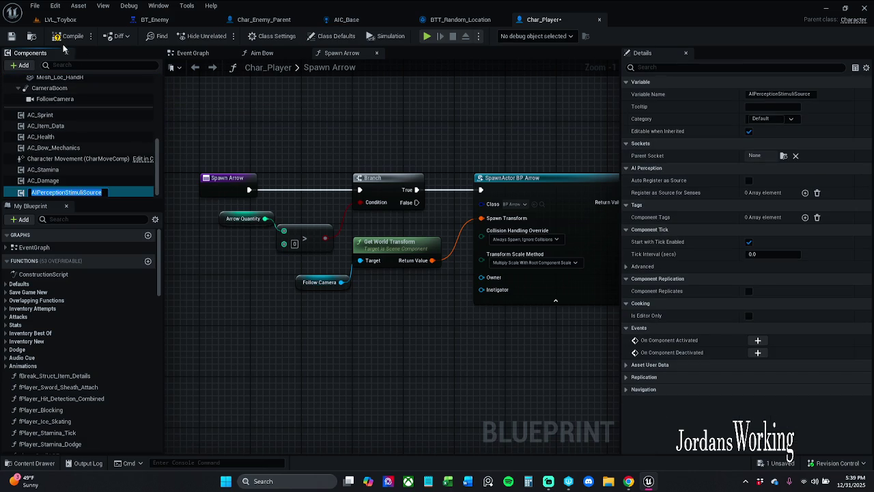
Save Char_Player with Check Out Selected and select the stimuli source component
left_click(11, 35)
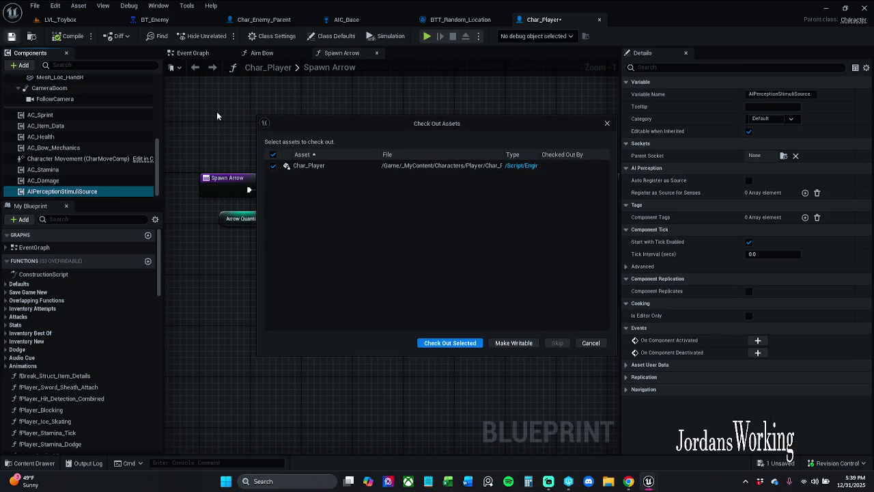
left_click(447, 342)
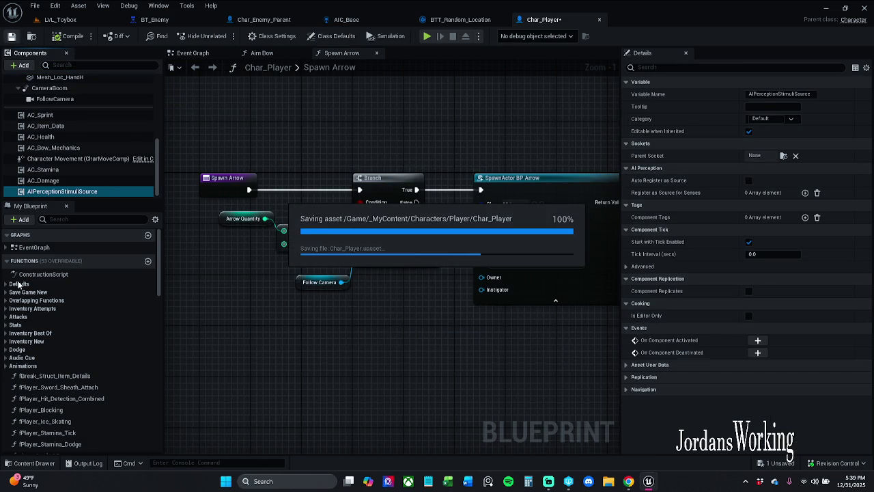
left_click(66, 191)
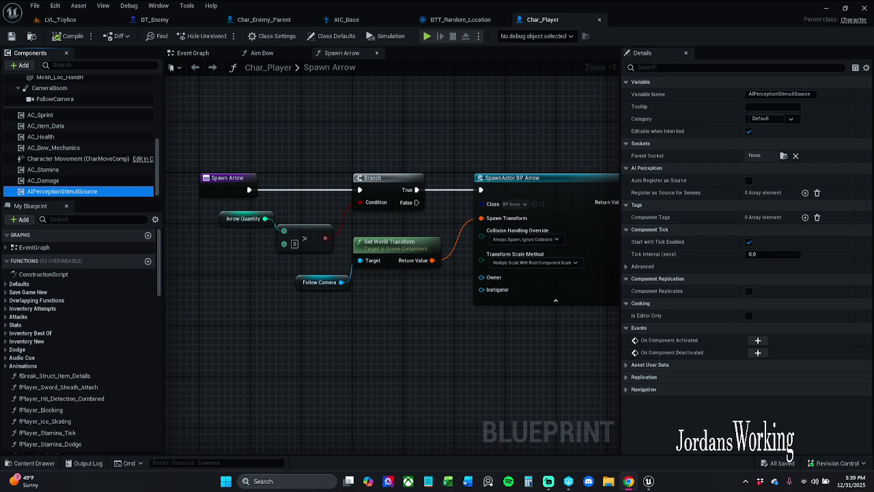
Set Register as Source for Senses [0] to AISense_Sight, tick Auto Register as Source, and save
left_click(805, 192)
left_click(763, 205)
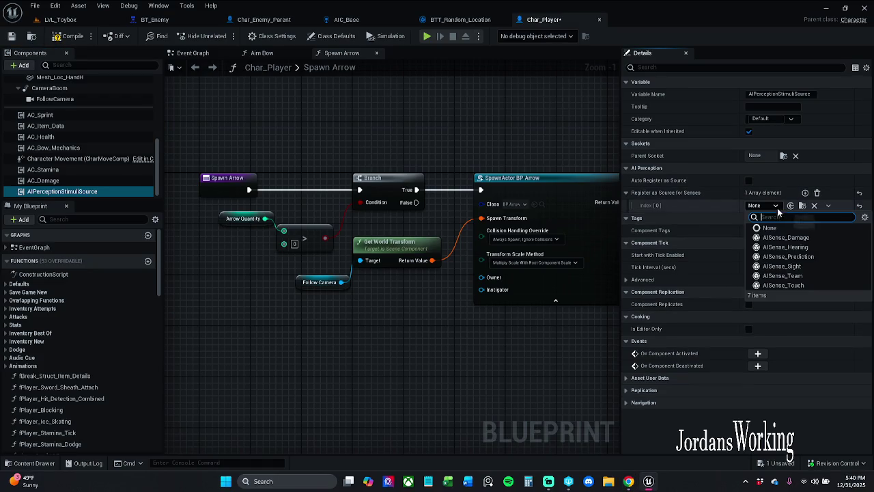
left_click(806, 266)
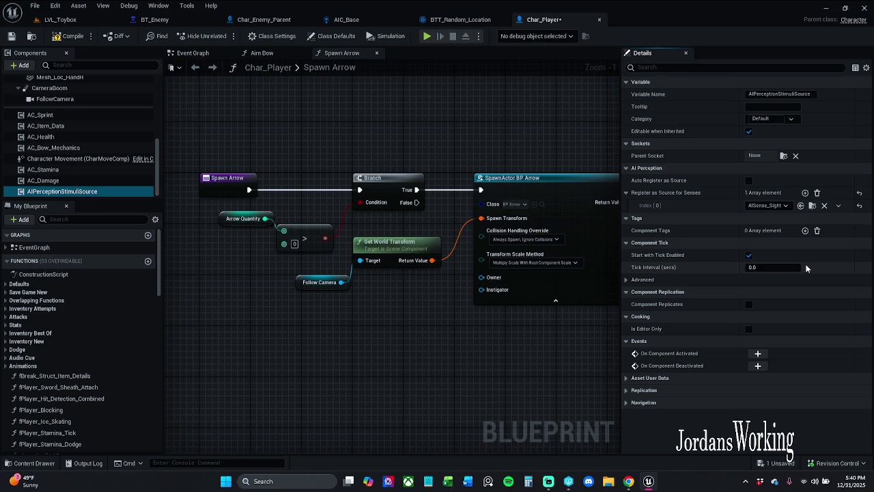
left_click(61, 191)
mouse_move(433, 131)
left_mouse_down()
mouse_move(328, 117)
mouse_move(384, 125)
left_mouse_up()
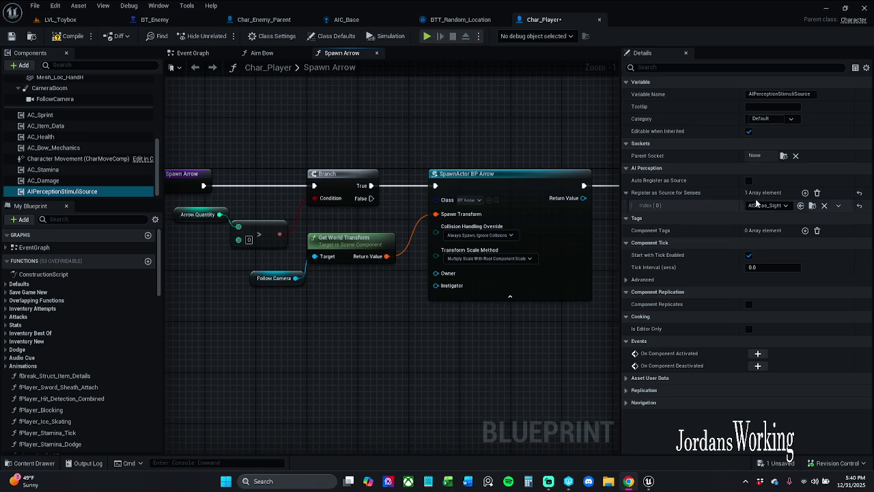
left_click(749, 180)
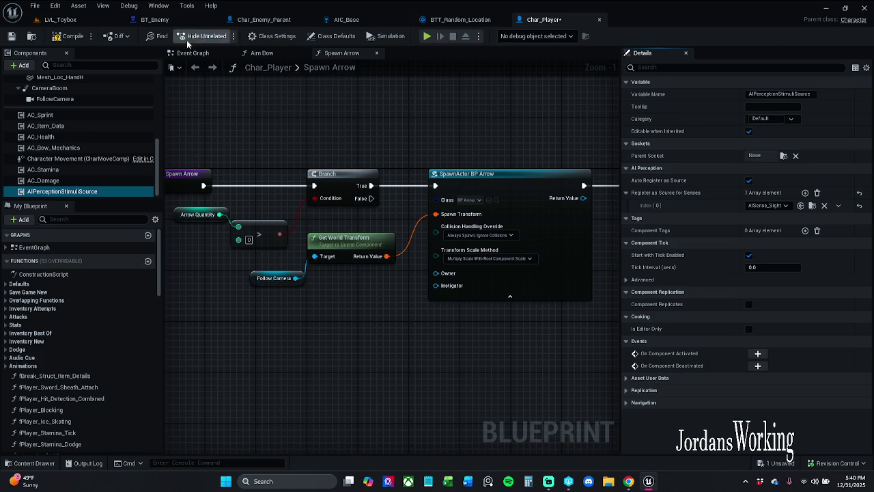
left_click(11, 36)
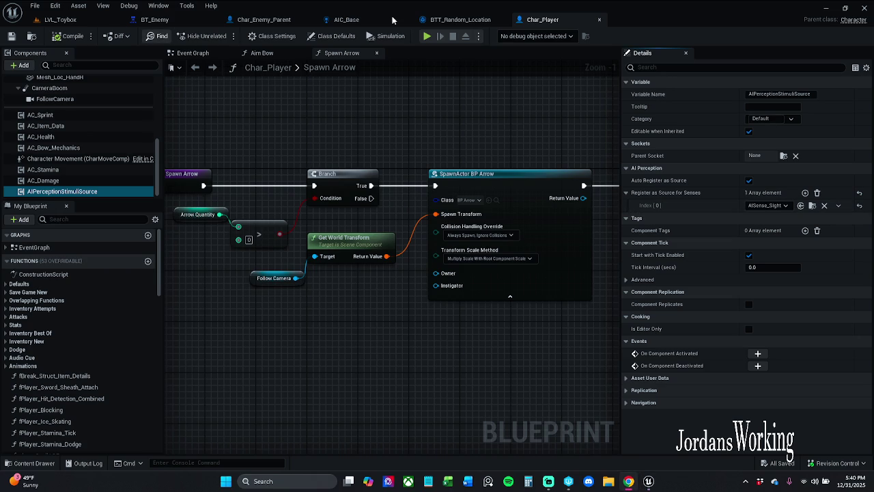
In AIC_Base, disconnect Run Behavior Tree from Set State Patrolling, then compile and save
left_click(391, 20)
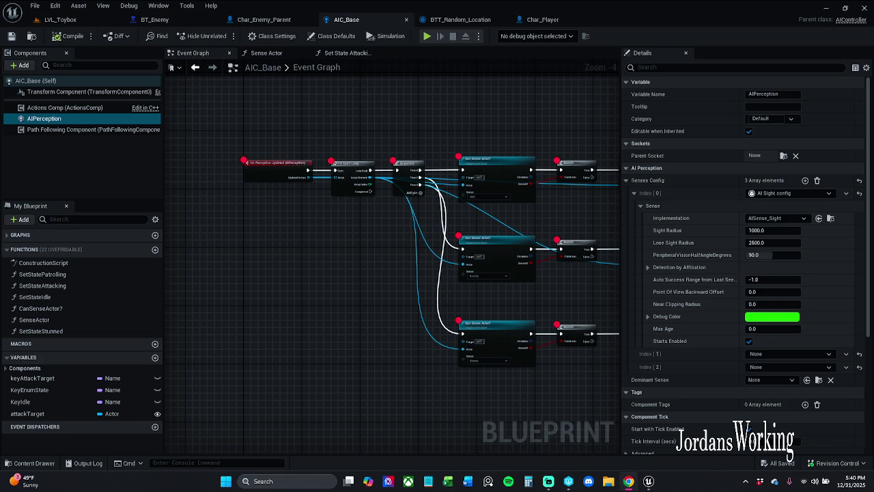
left_click_drag(205, 260, 220, 339)
scroll(260, 176, "down", 6)
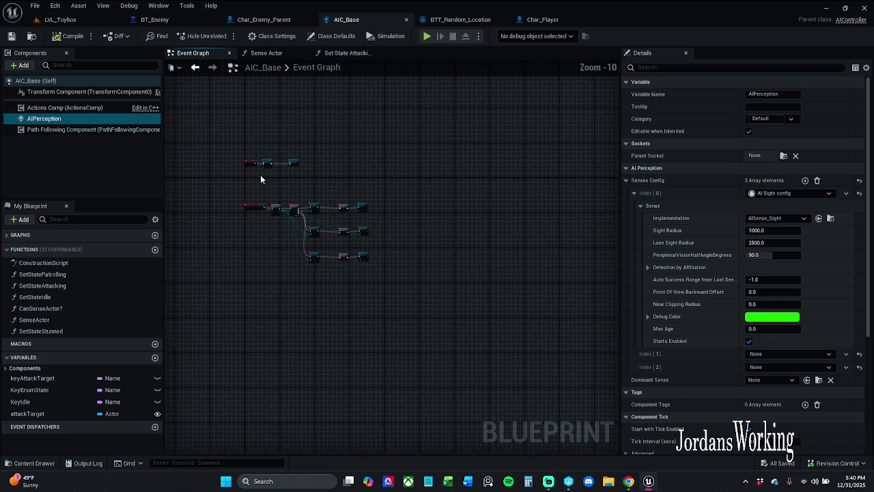
scroll(263, 169, "up", 6)
scroll(264, 169, "up", 1)
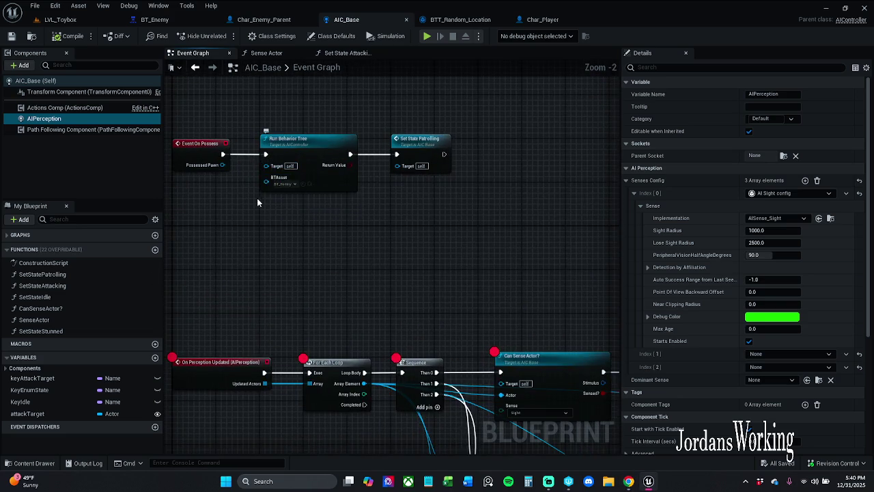
scroll(256, 198, "up", 1)
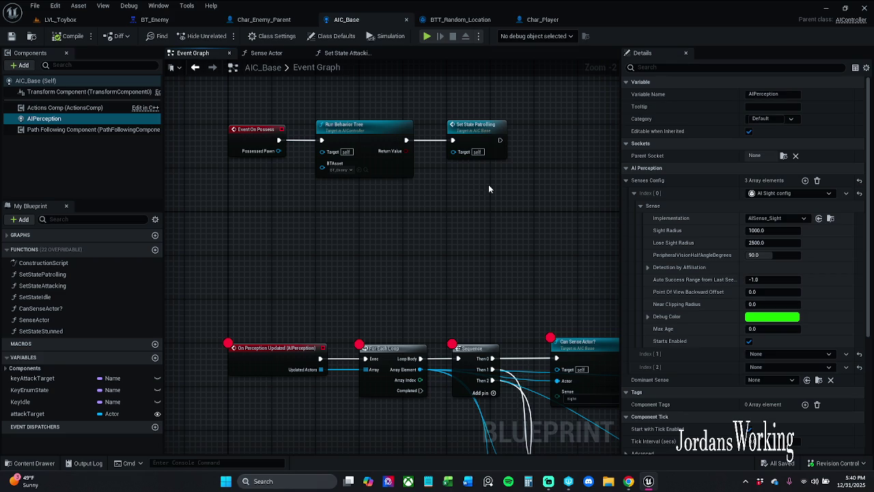
left_click(436, 143, "alt")
left_click(72, 36)
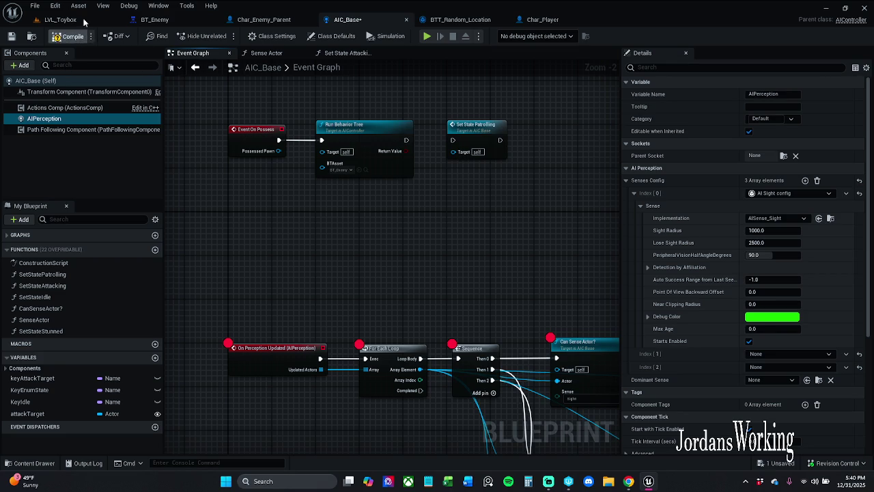
left_click(12, 36)
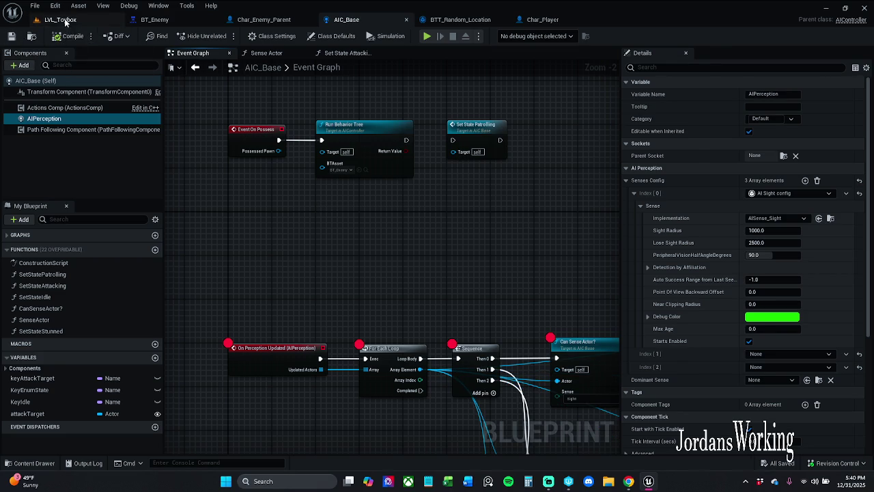
Simulate LVL_Toybox and step past the first perception breakpoints
left_click(60, 19)
left_click(220, 38)
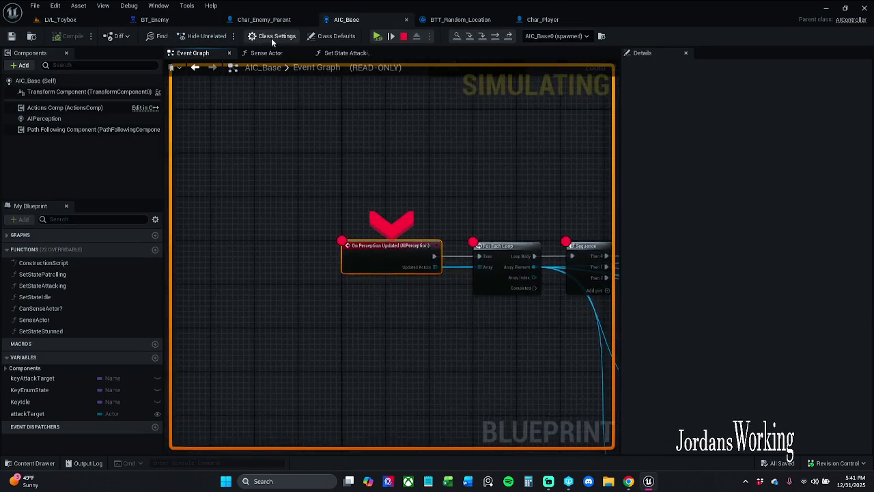
left_click(379, 37)
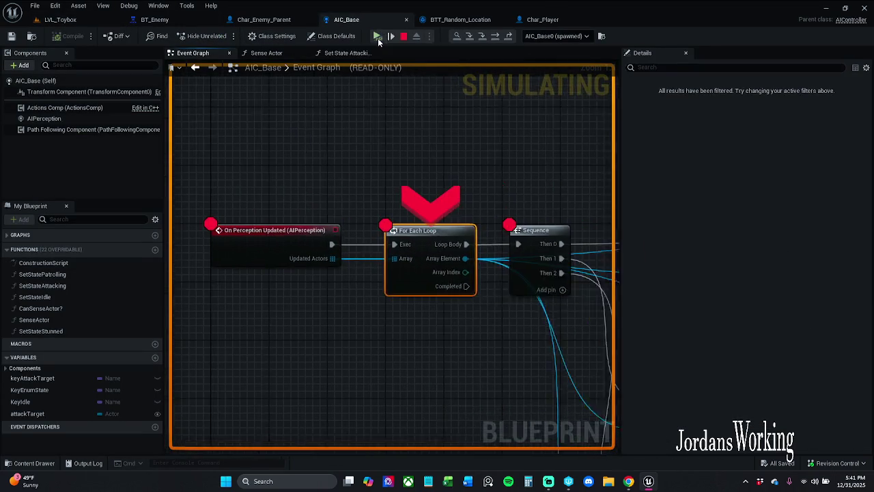
left_click(379, 37)
left_click(379, 36)
left_click(379, 39)
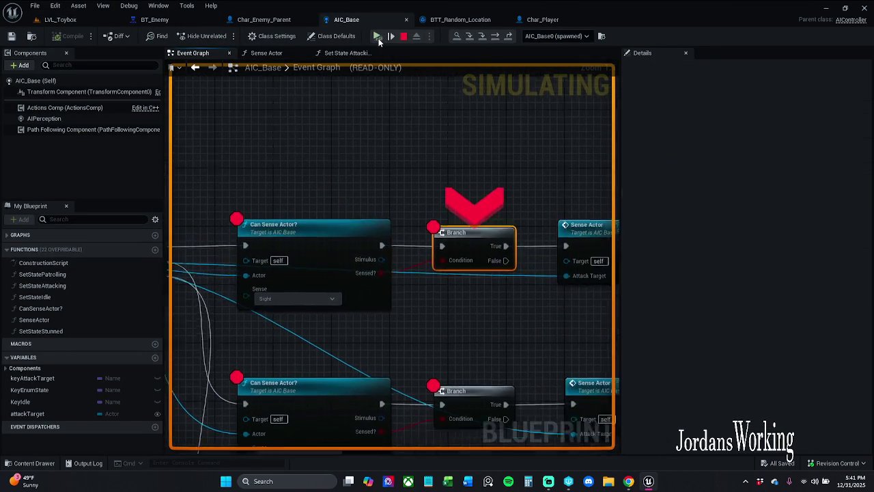
left_click(379, 38)
key("F10")
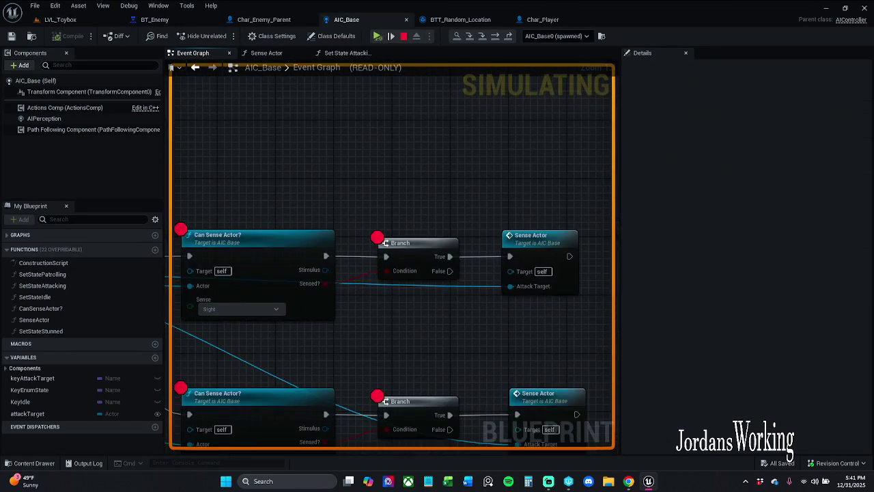
key("F10")
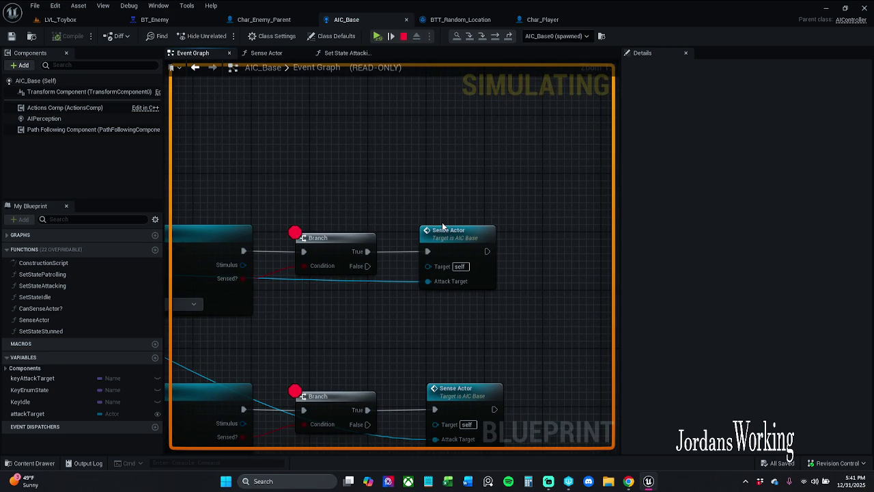
Inspect the Sense Actor graph, then resume past the remaining breakpoints until the game runs
double_click(461, 246)
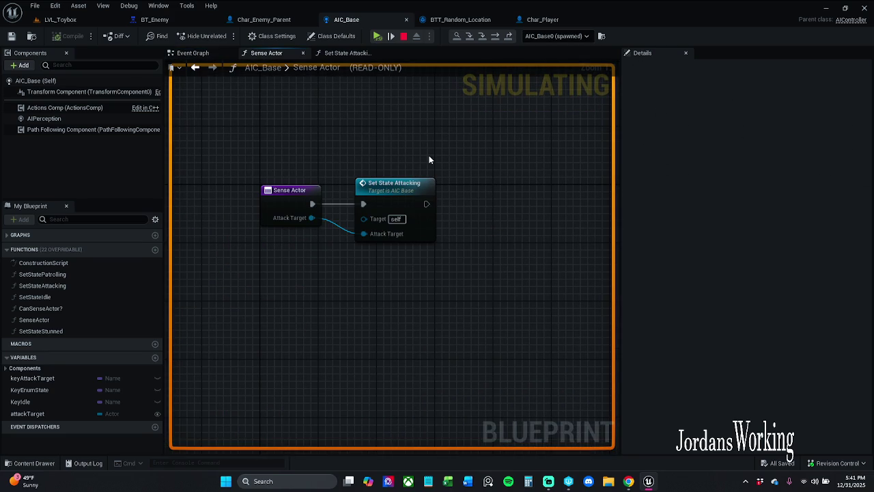
left_click(378, 36)
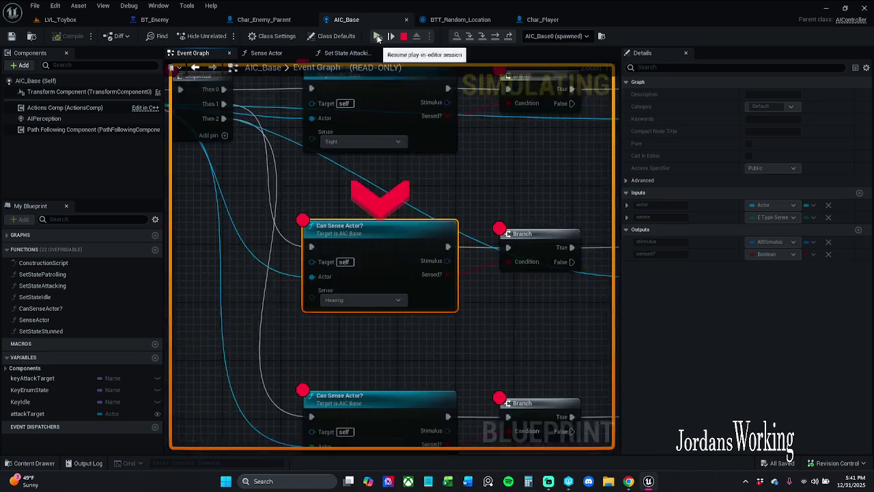
left_click(377, 36)
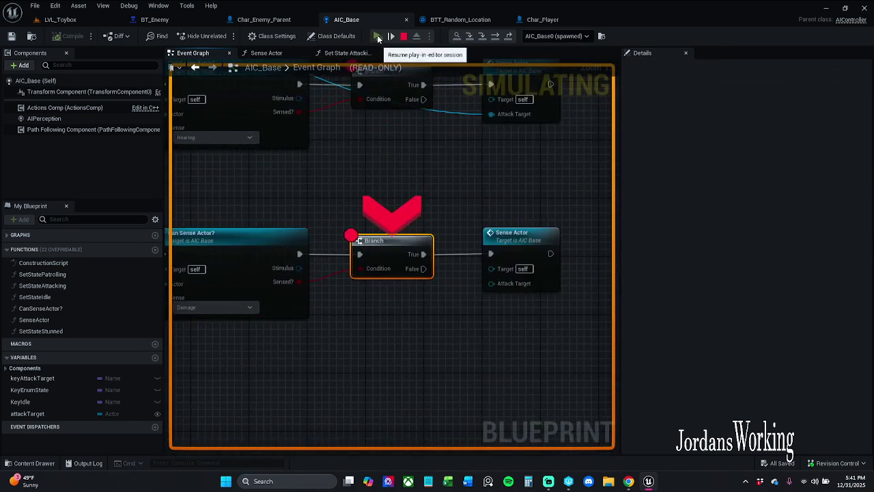
left_click(378, 36)
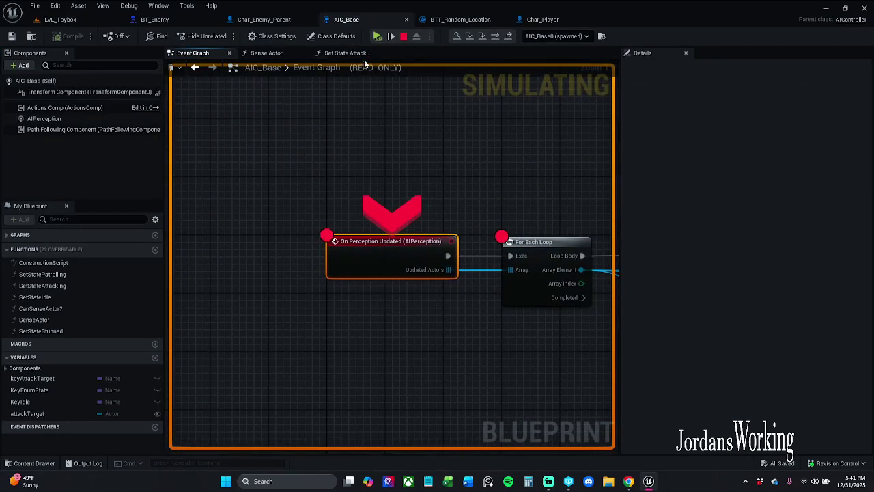
left_click(376, 36)
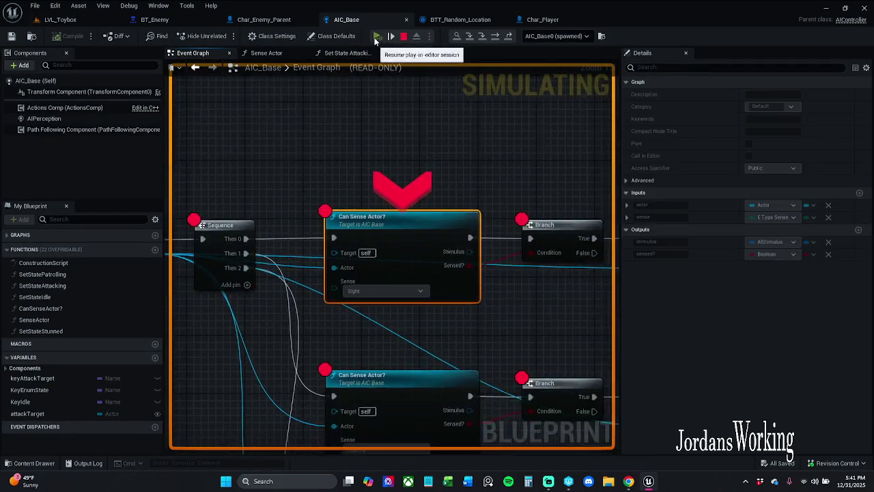
left_click(377, 36)
left_click(377, 36)
left_click(377, 36)
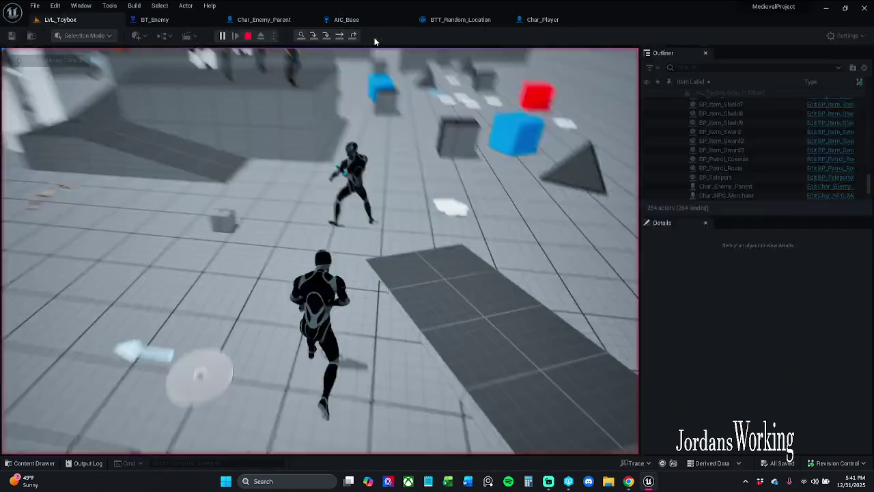
Resume from the Branch breakpoint, walk the character with W, stop play, and return to AIC_Base
left_click(376, 36)
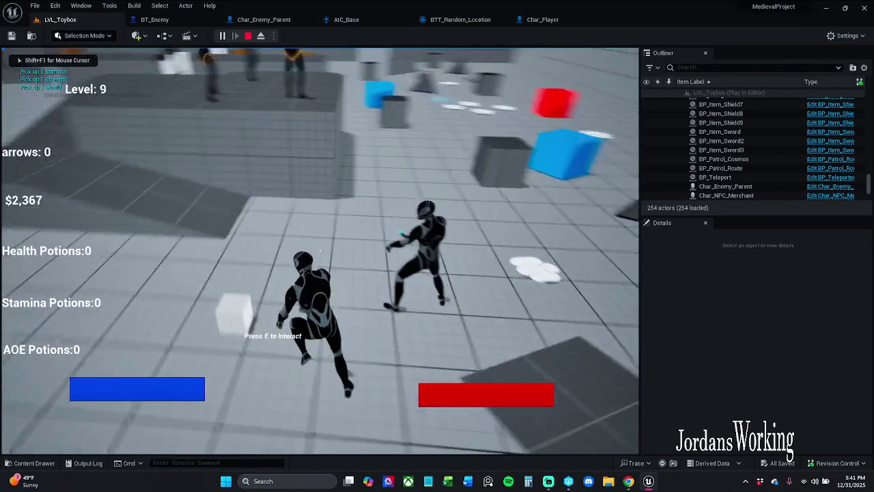
key("w")
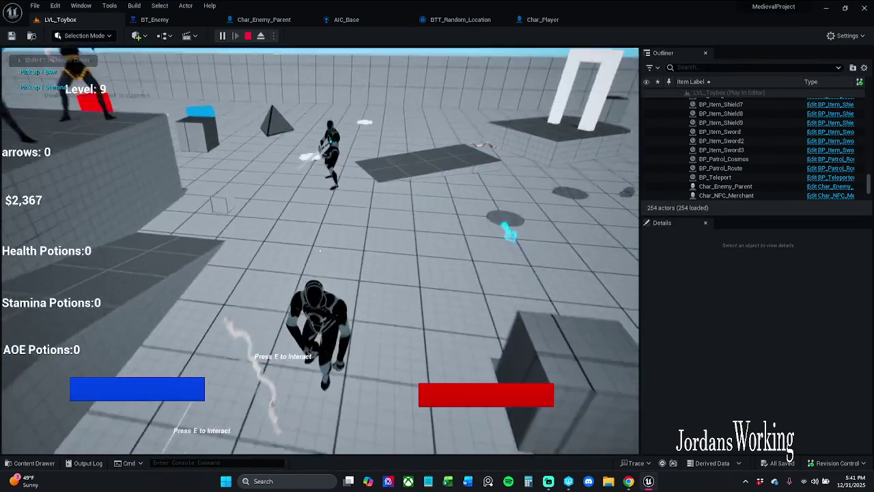
key("w")
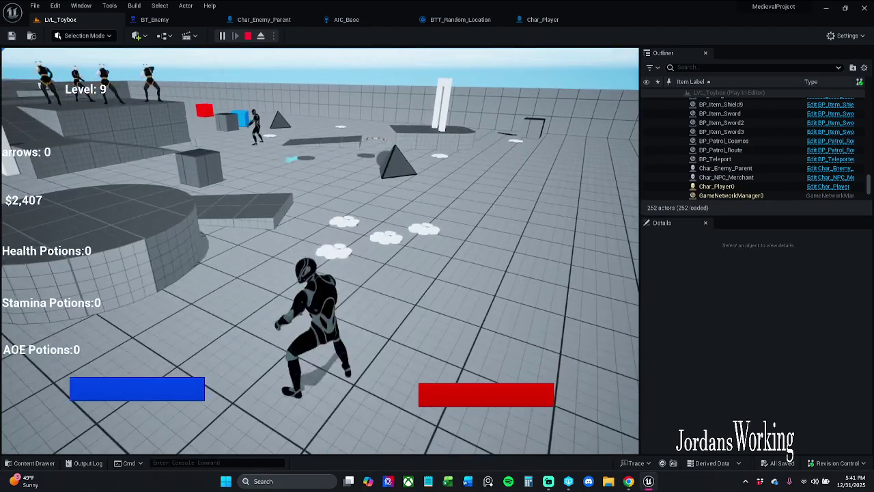
key("Escape")
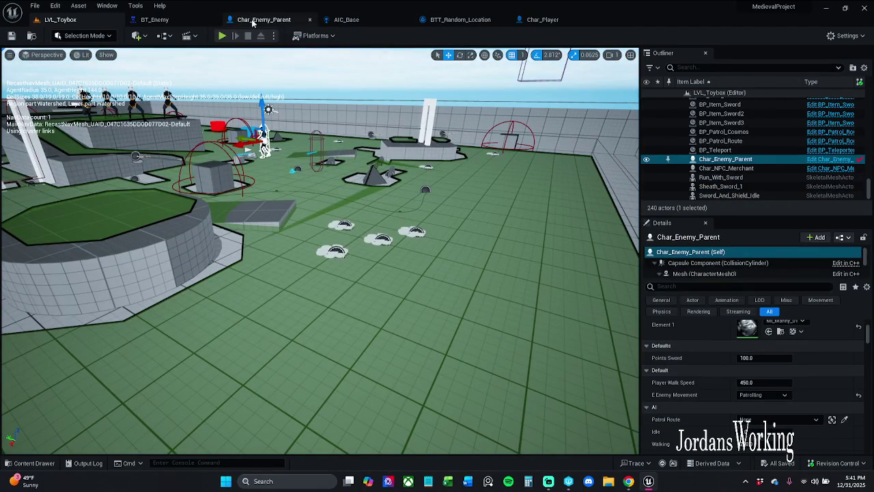
left_click(264, 20)
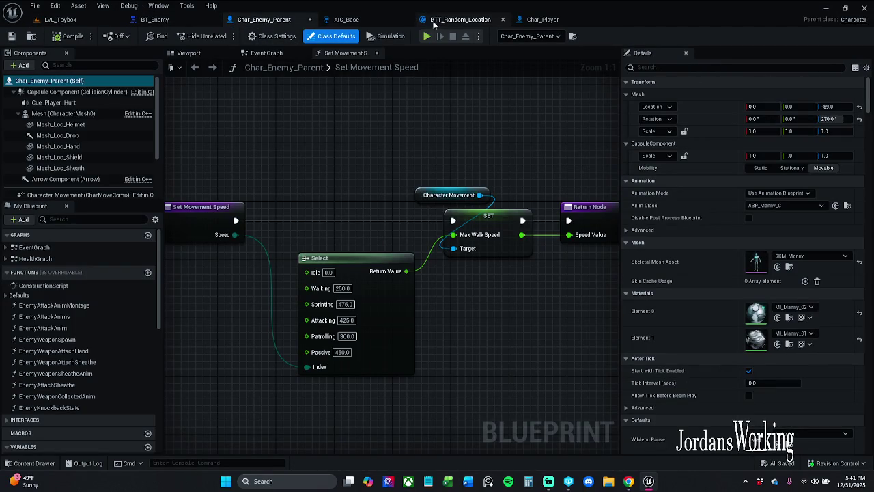
left_click(372, 19)
Select all perception graph nodes and toggle off their breakpoints
scroll(470, 217, "down", 4)
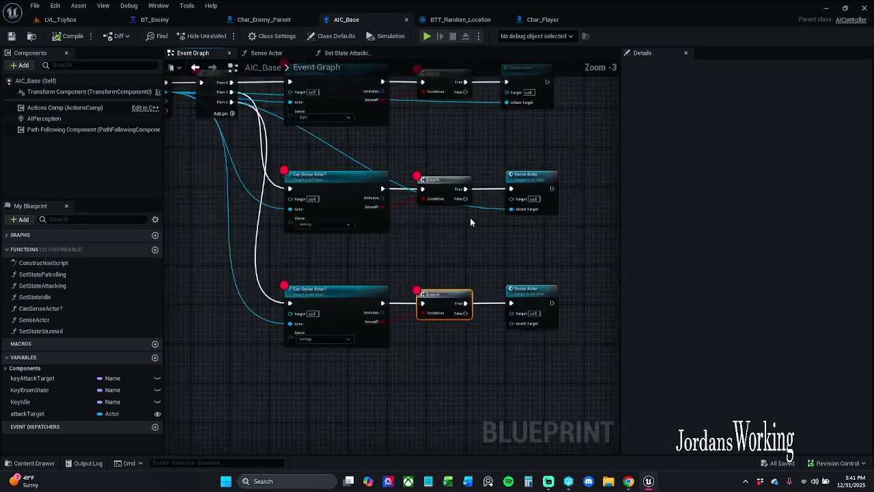
scroll(380, 166, "down", 1)
left_click_drag(268, 103, 523, 290)
right_click(505, 246)
right_click(505, 246)
right_click(505, 246)
left_click(539, 179)
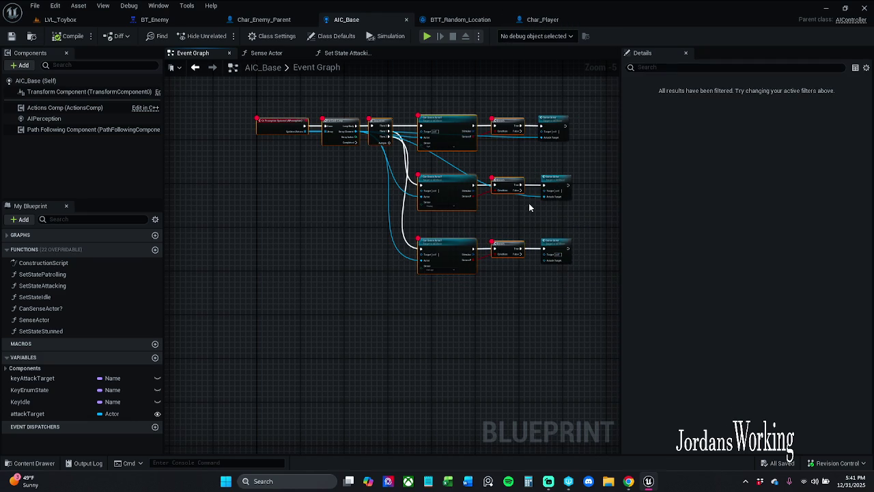
left_click(524, 162)
Add two reroute points on the Actor wire and feed the top Sense Actor's Attack Target
scroll(529, 163, "up", 1)
scroll(459, 164, "up", 1)
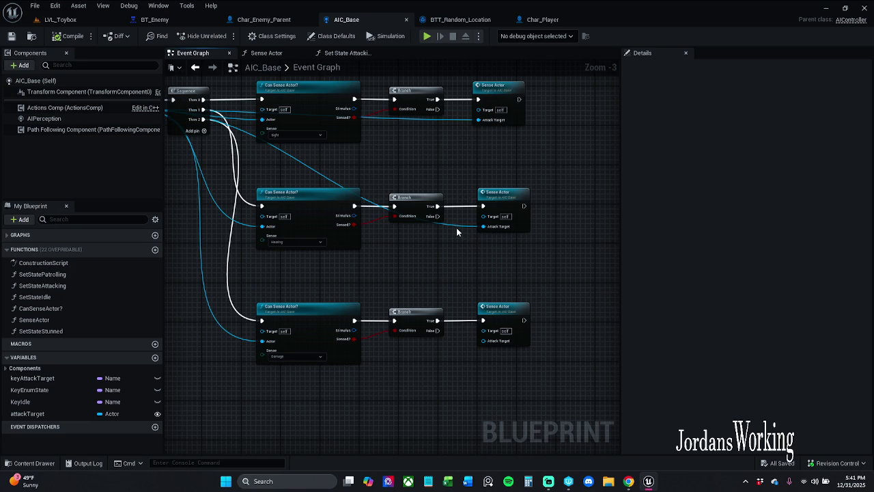
double_click(456, 226)
mouse_move(455, 222)
left_mouse_down()
mouse_move(444, 166)
mouse_move(423, 169)
left_mouse_up()
double_click(308, 150)
left_click_drag(307, 151, 181, 170)
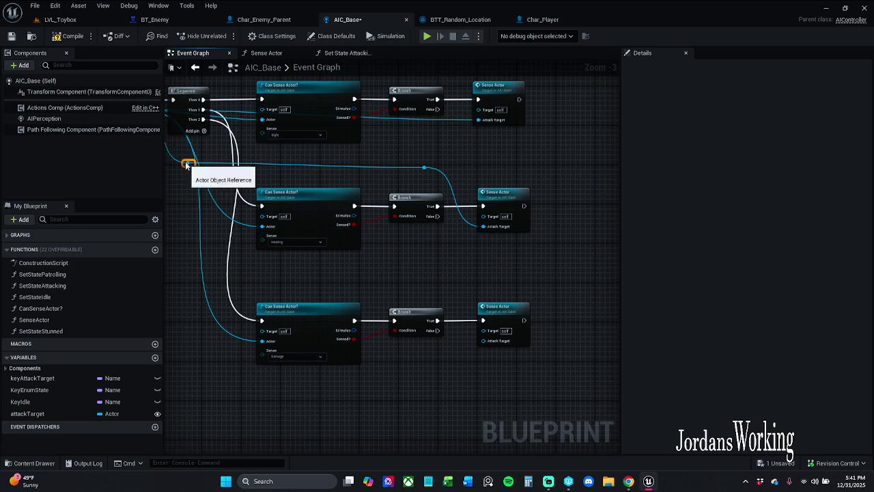
left_click(424, 168, "ctrl")
left_click_drag(424, 167, 478, 120)
Route the Actor wire through reroute points into the bottom Sense Actor's Attack Target
mouse_move(464, 215)
left_mouse_down()
mouse_move(499, 134)
mouse_move(497, 196)
left_mouse_up()
left_click_drag(406, 246, 454, 236)
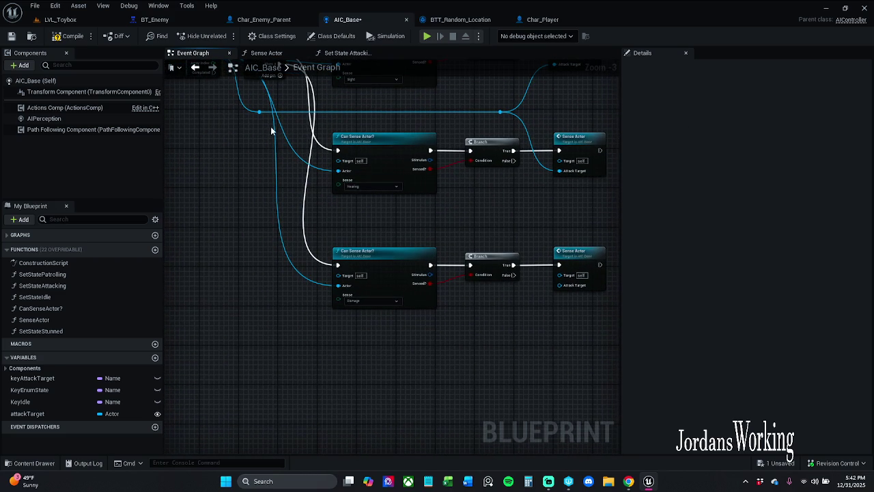
mouse_move(259, 111)
left_mouse_down()
mouse_move(285, 298)
mouse_move(278, 286)
mouse_move(338, 285)
left_mouse_up()
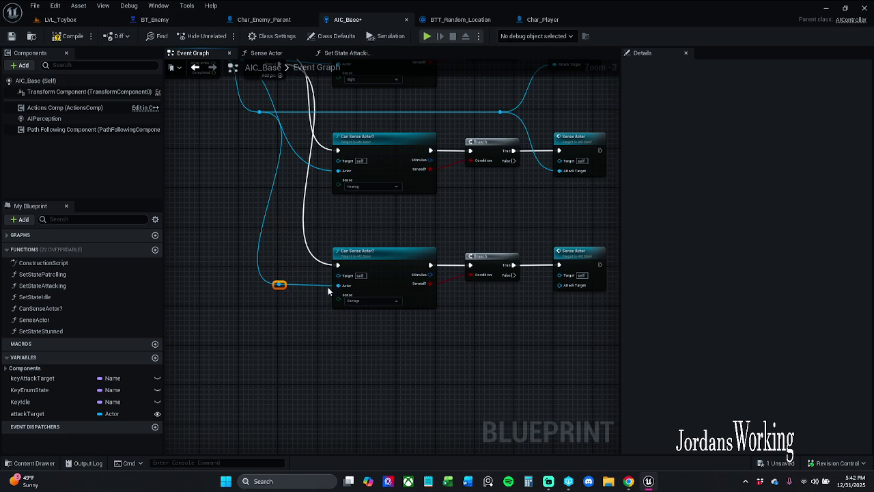
left_click(372, 280)
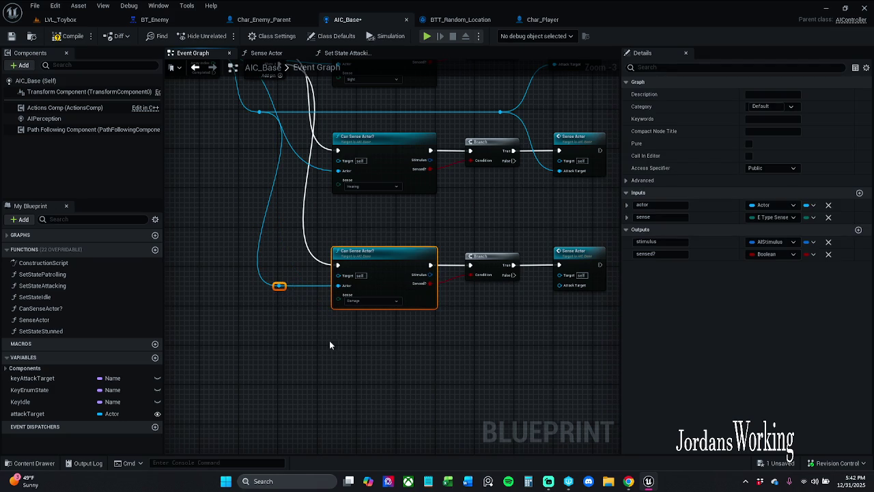
left_click(286, 312)
mouse_move(279, 286)
left_mouse_down()
mouse_move(318, 363)
mouse_move(362, 380)
mouse_move(346, 376)
mouse_move(524, 370)
mouse_move(567, 295)
mouse_move(560, 285)
left_mouse_up()
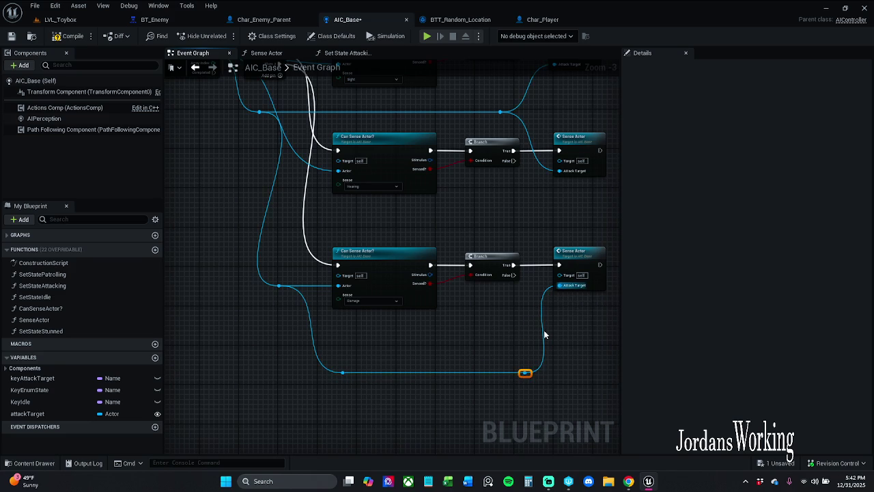
double_click(341, 372)
left_click_drag(347, 371, 342, 327)
left_click_drag(436, 203, 414, 316)
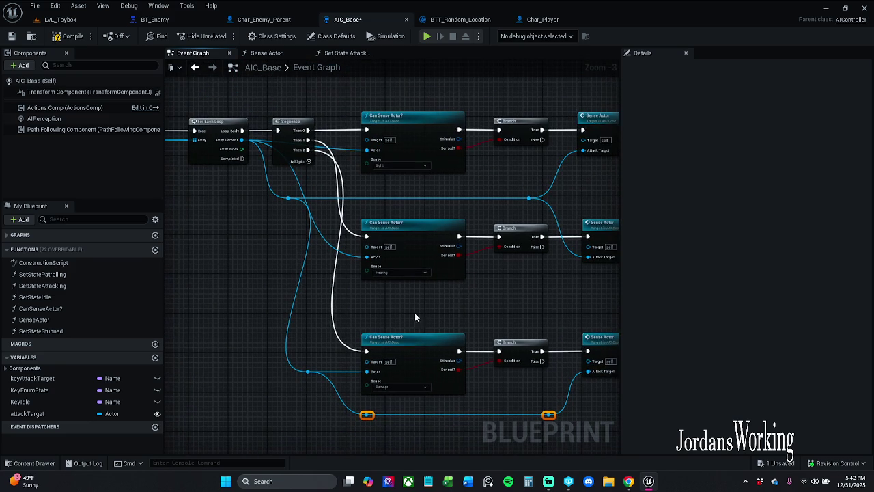
left_click_drag(312, 370, 338, 370)
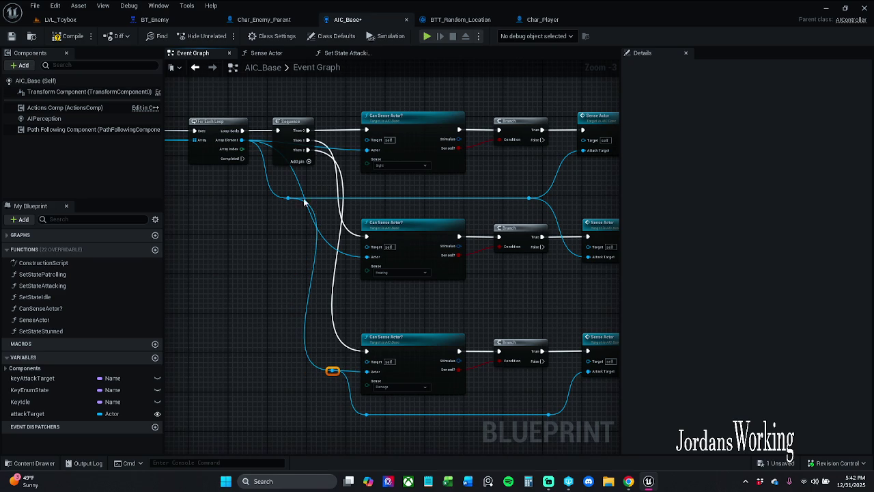
Connect the top and middle Can Sense Actor Actor pins to the reroute, then open Sense Actor
mouse_move(291, 200)
left_mouse_down()
mouse_move(362, 169)
mouse_move(367, 150)
left_mouse_up()
mouse_move(289, 198)
left_mouse_down()
mouse_move(371, 226)
mouse_move(366, 256)
mouse_move(428, 279)
left_mouse_up()
scroll(383, 301, "down", 1)
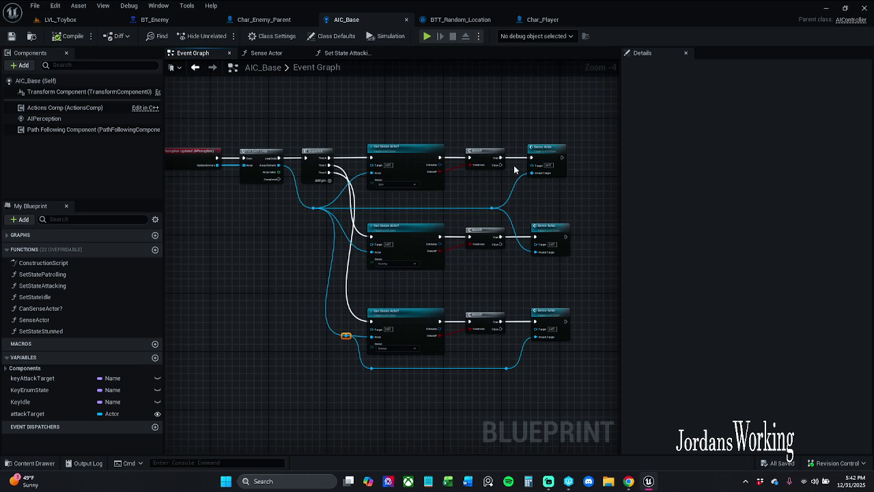
scroll(515, 169, "up", 4)
double_click(474, 172)
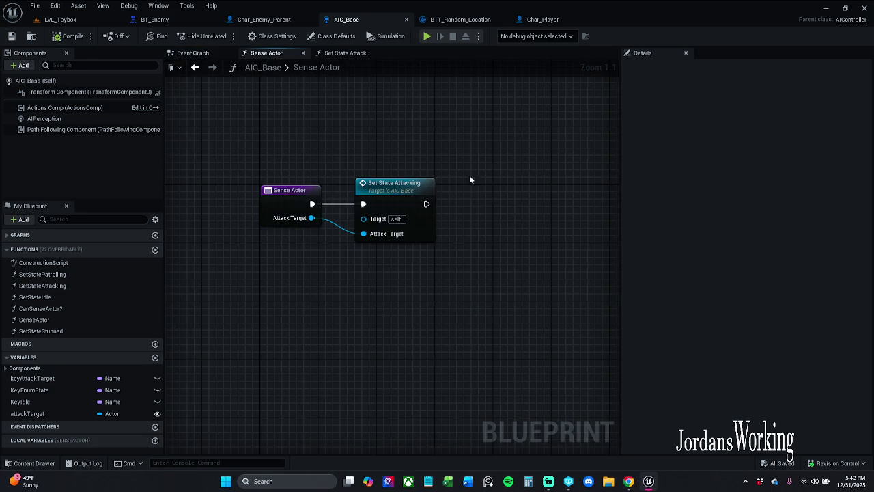
Inspect the Set State Attacking graph and its Key Enum State variable
double_click(412, 181)
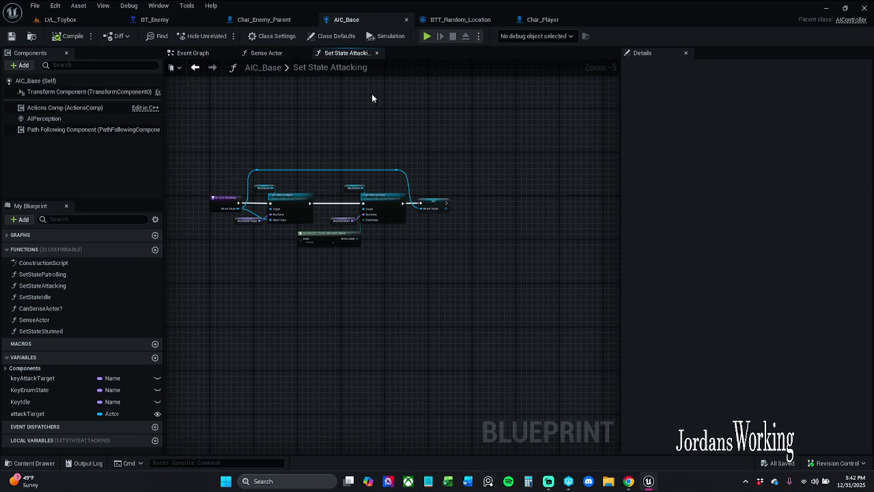
left_click(266, 53)
left_click(345, 54)
scroll(395, 157, "up", 3)
left_click(396, 216)
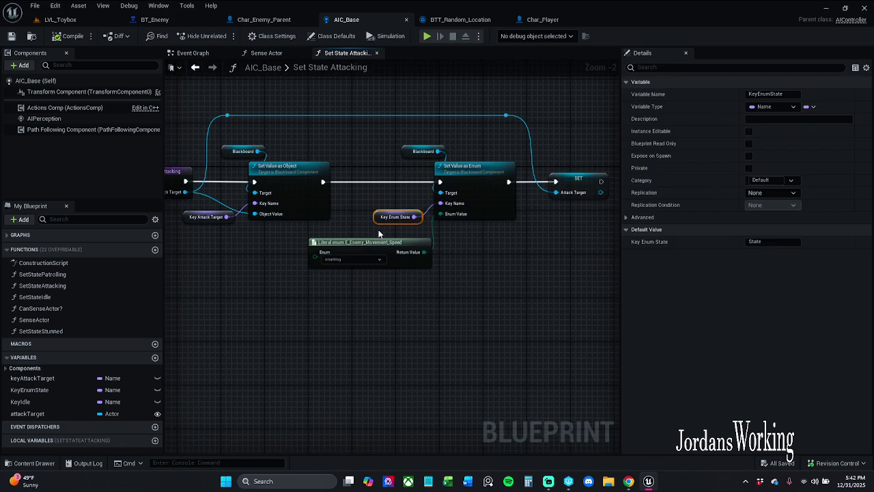
left_click_drag(400, 82, 441, 96)
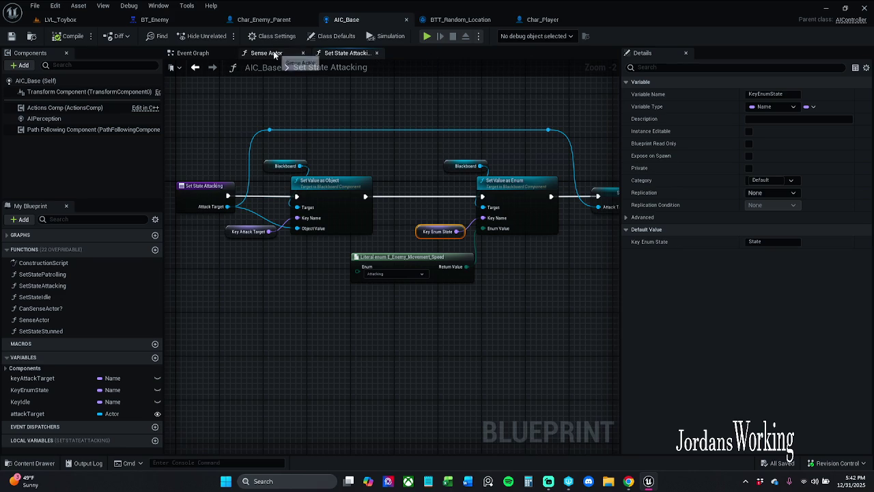
Close the Set State Attacking and Sense Actor graphs and return to LVL_Toybox
left_click(376, 53)
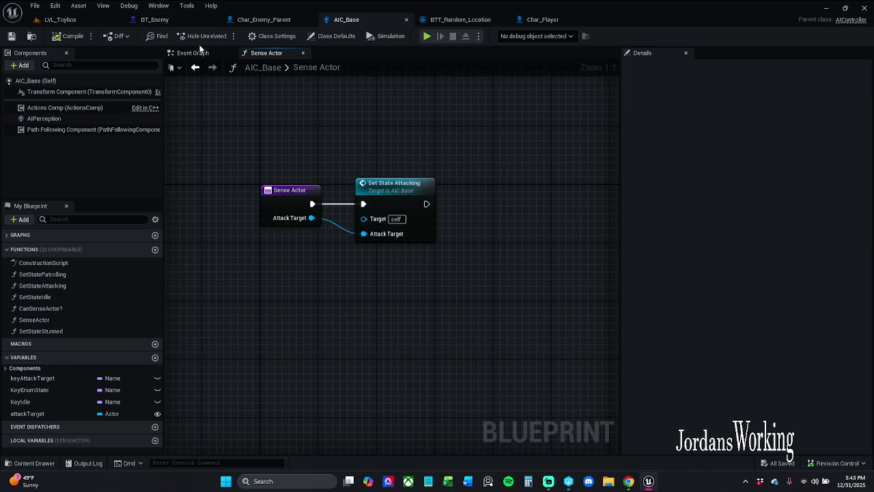
double_click(303, 66)
left_click(304, 53)
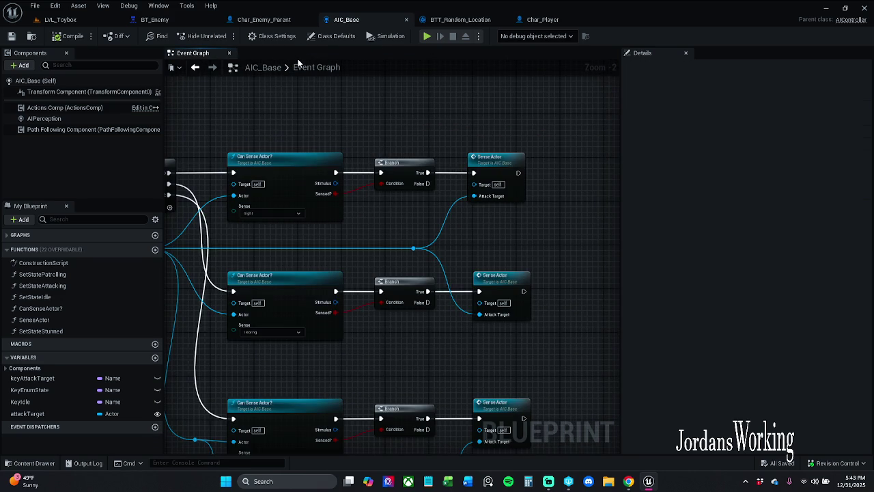
scroll(351, 148, "down", 4)
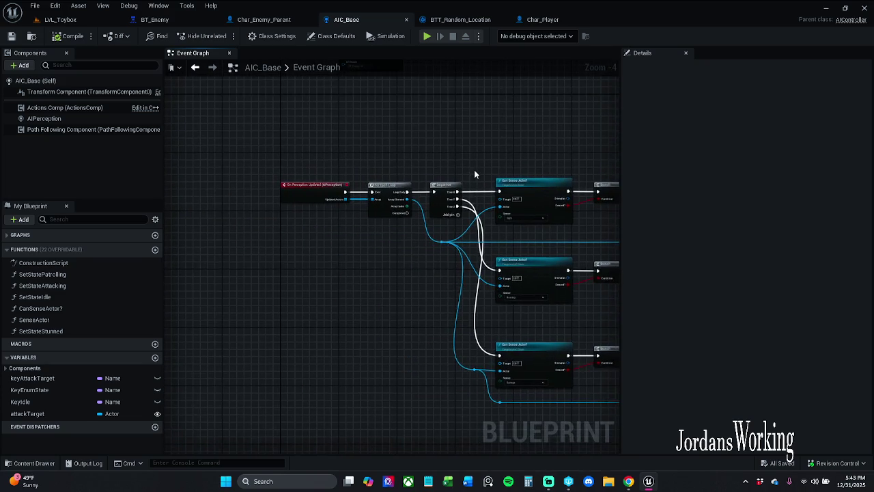
scroll(432, 193, "up", 4)
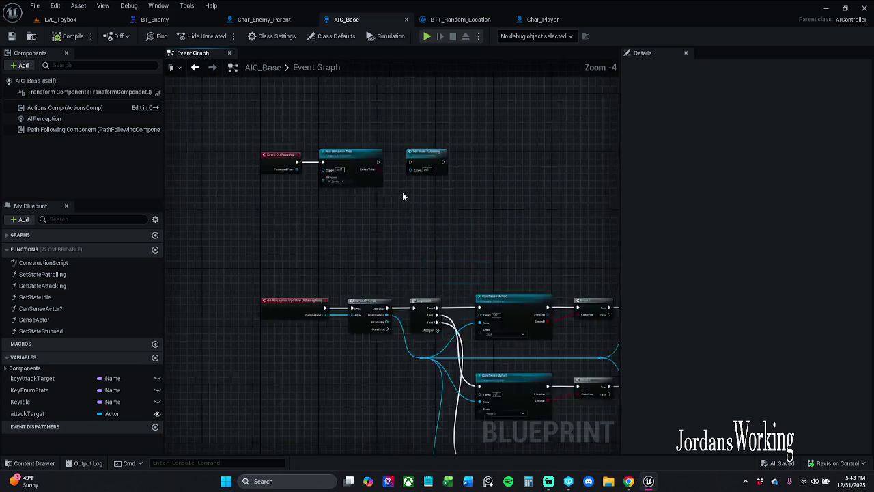
left_click(82, 19)
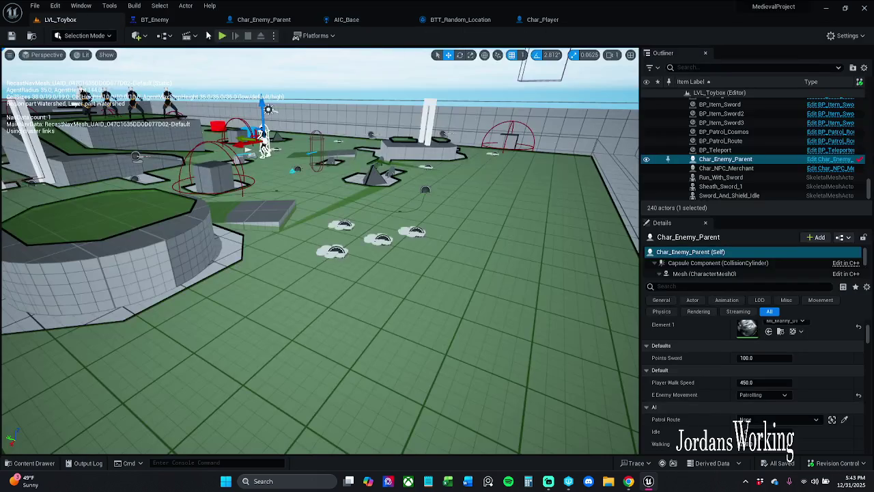
Play the level twice to test the enemy, walking forward and opening the pause menu
left_click(222, 36)
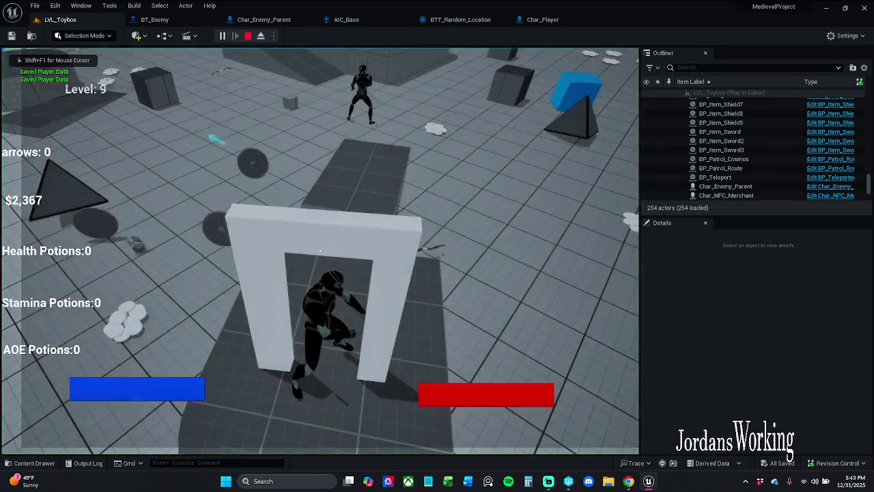
key("w")
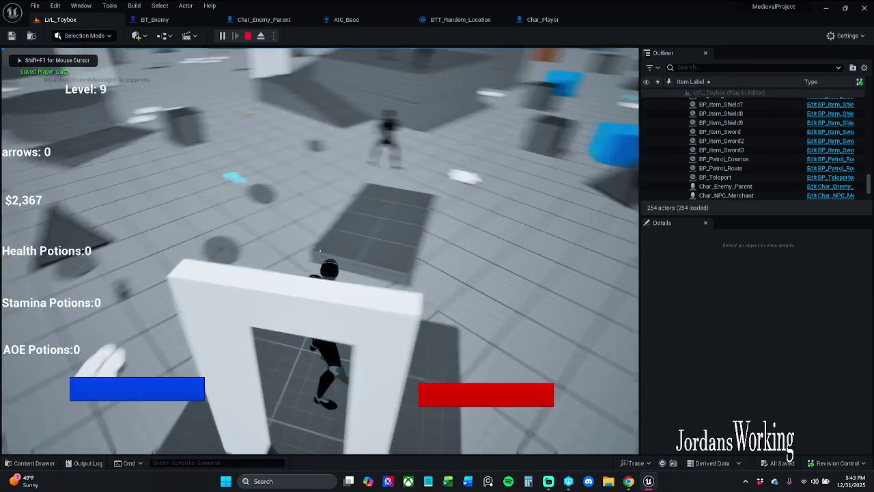
key("Escape")
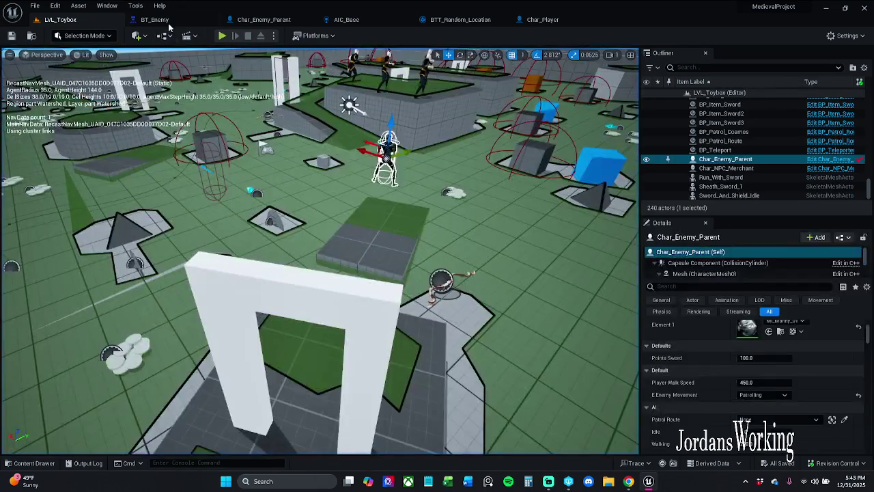
left_click(543, 19)
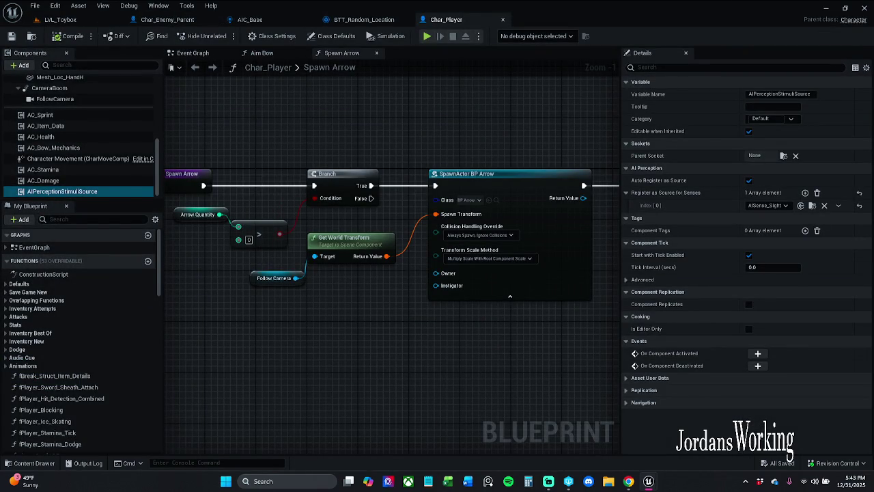
left_click(60, 19)
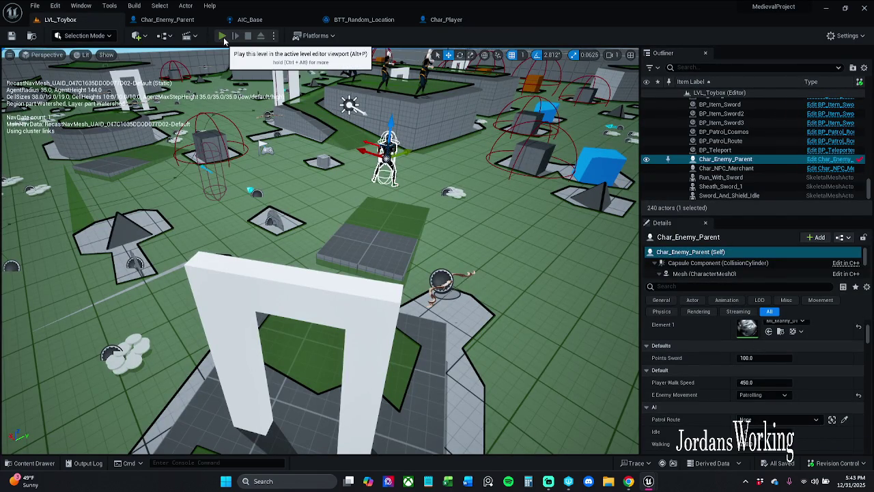
left_click(223, 36)
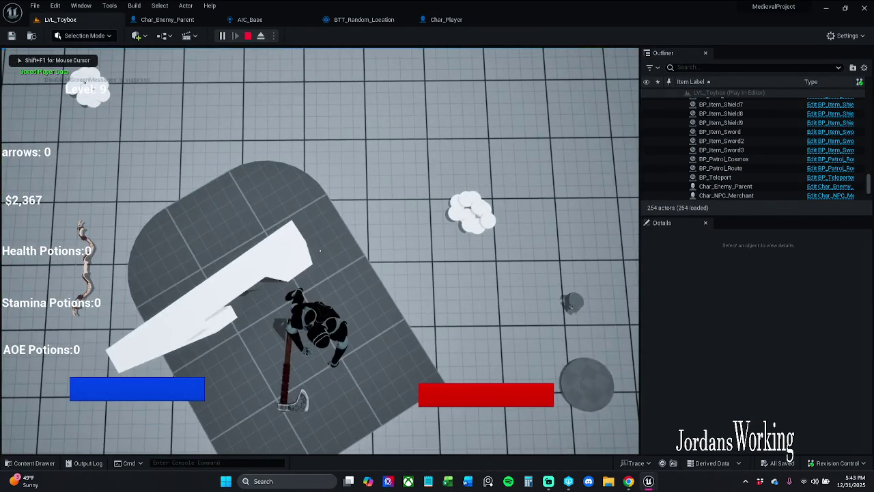
key("p")
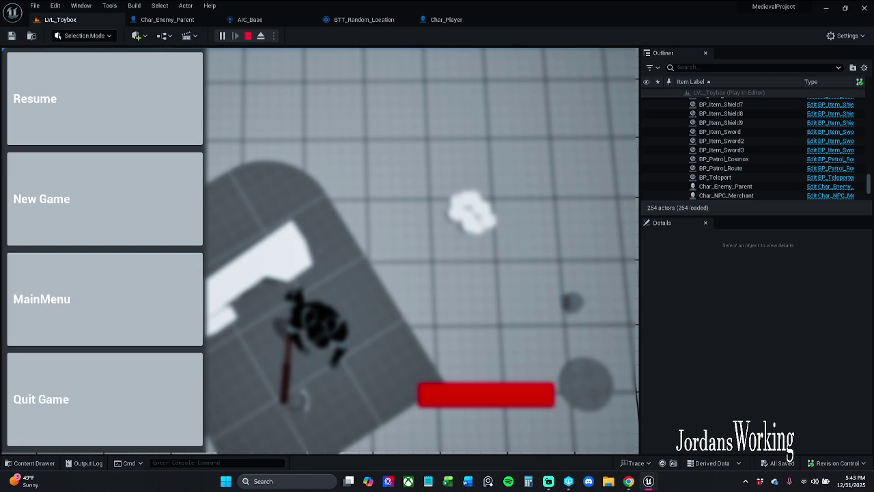
key("Escape")
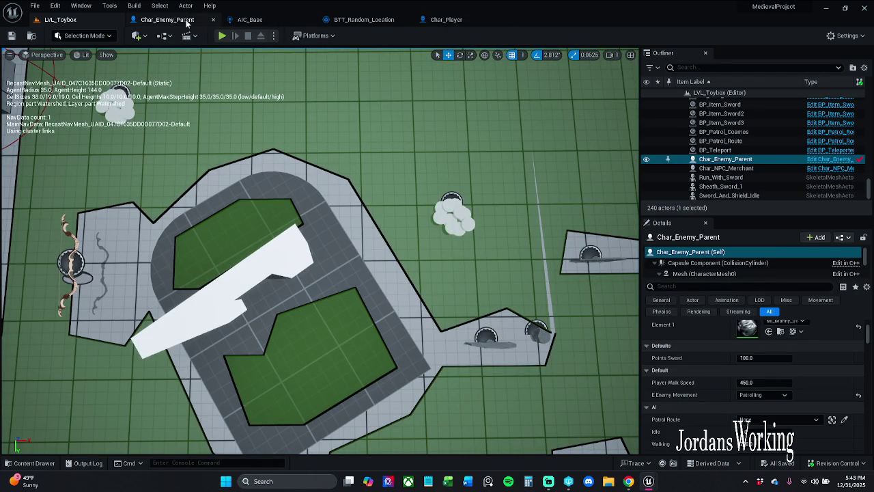
In AIC_Base, disconnect On Perception Updated from the For Each Loop and compile
left_click(178, 24)
left_click(449, 20)
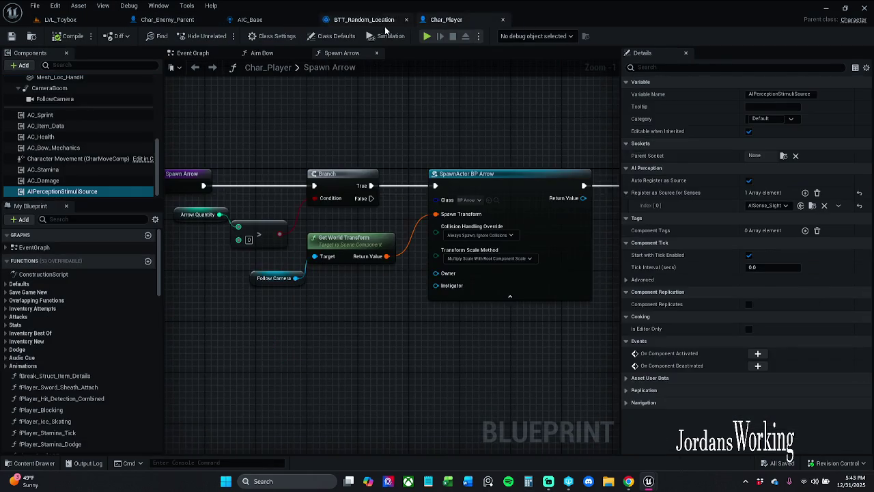
left_click(359, 20)
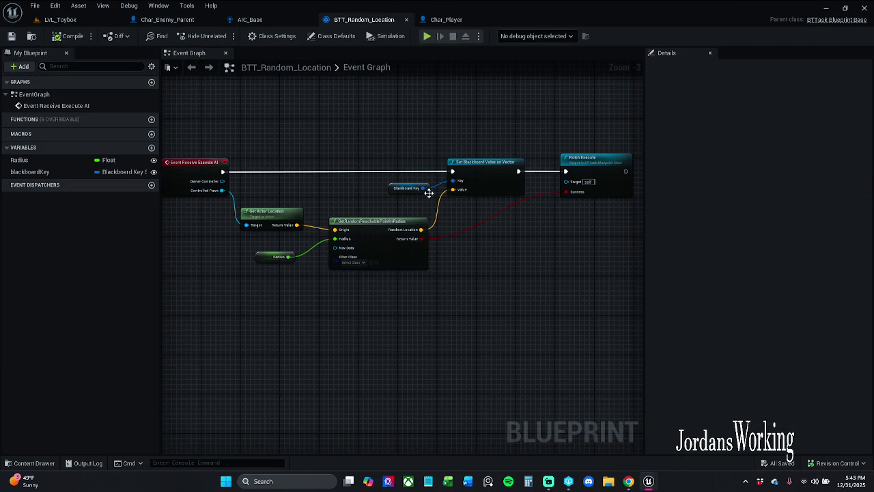
left_click(258, 23)
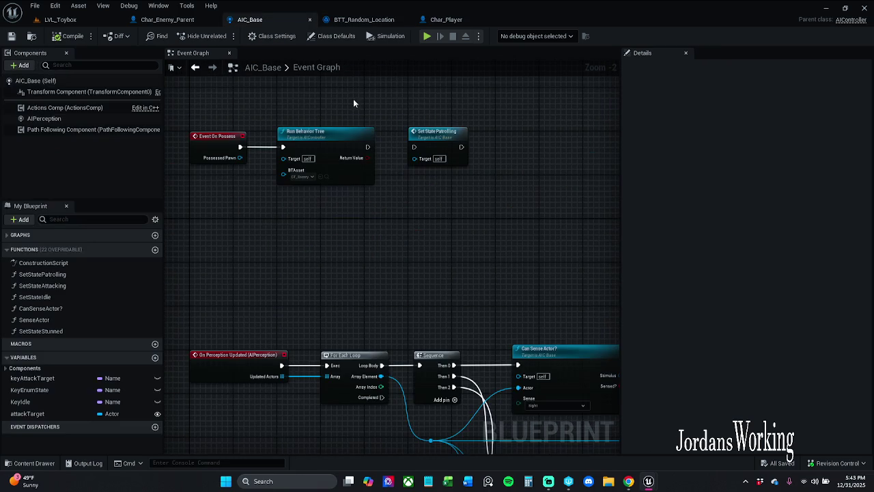
scroll(367, 225, "up", 1)
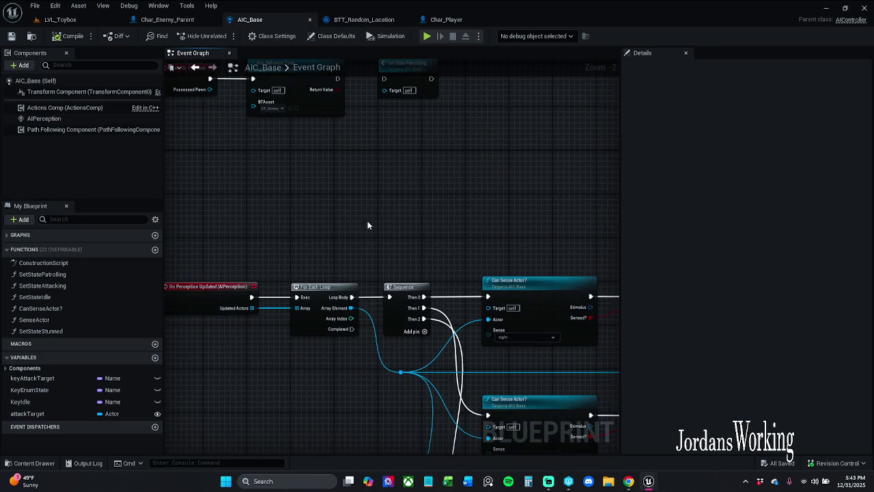
left_click(280, 302, "alt")
left_click(69, 36)
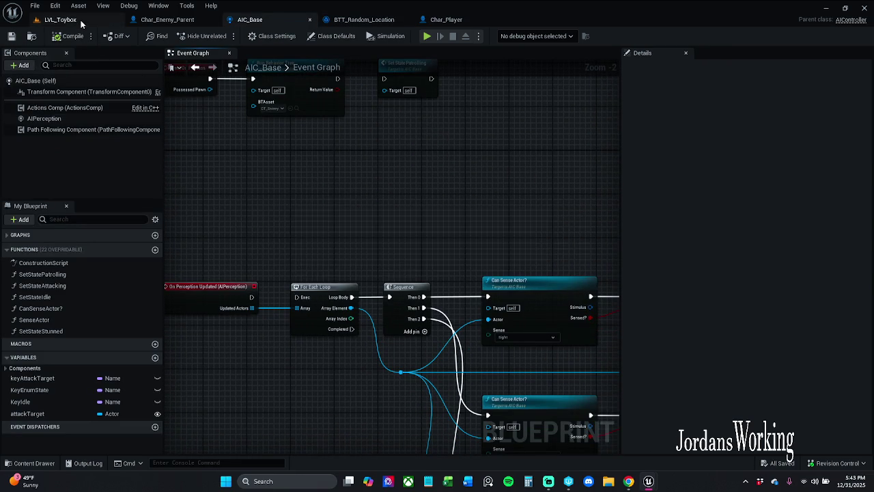
Play LVL_Toybox, pause and resume twice via the in-game menu, then stop with Esc
left_click(68, 20)
left_click(223, 35)
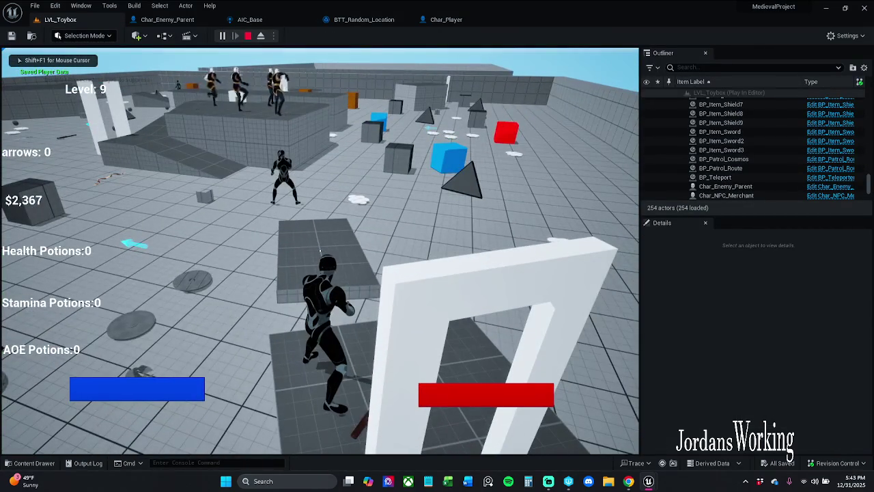
key("Tab")
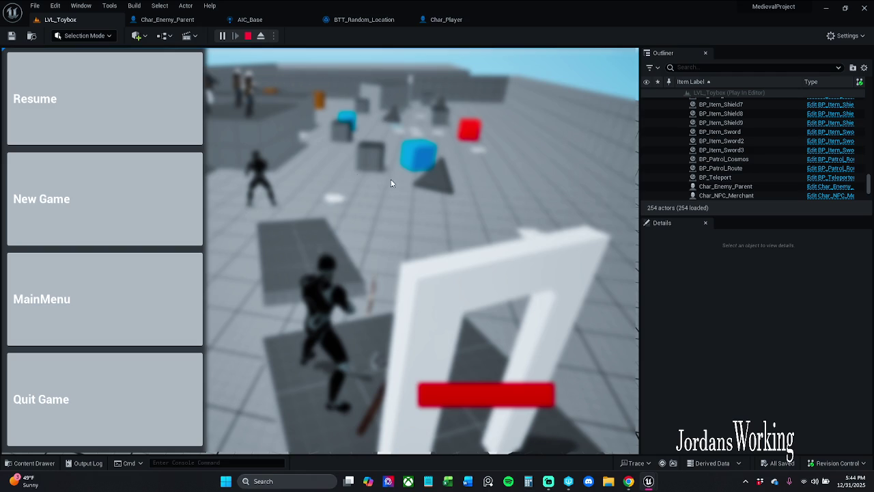
left_click(56, 116)
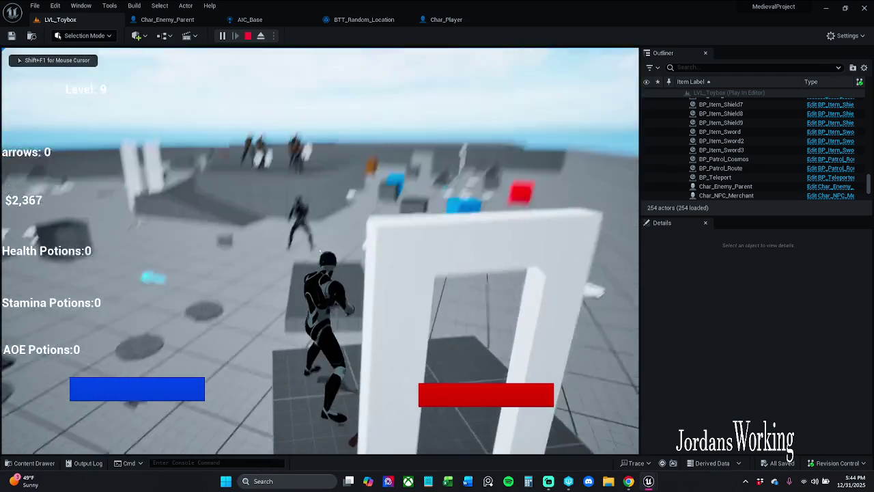
key("p")
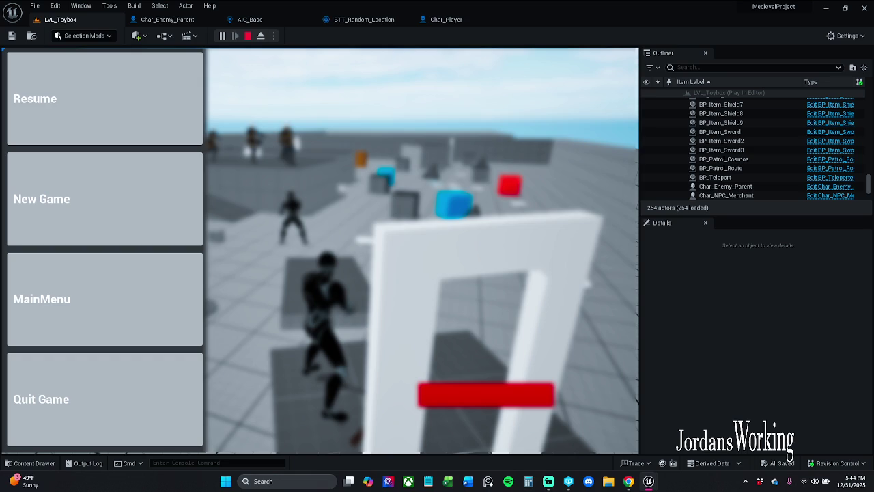
left_click(56, 103)
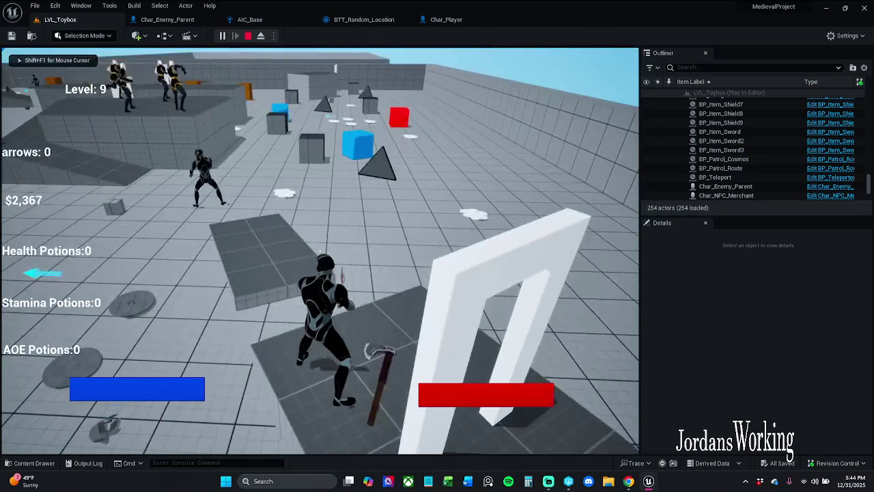
key("Escape")
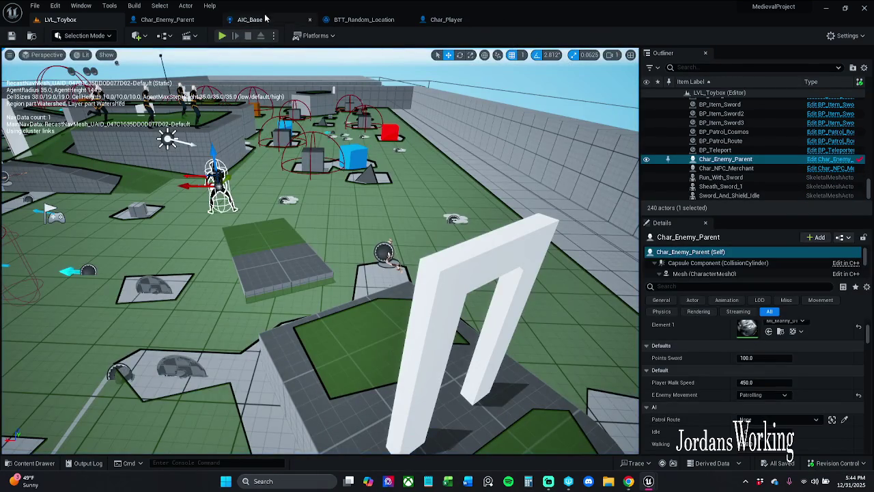
Wire On Perception Updated into For Each Loop and Loop Body into Sequence, save, and test-play
left_click(251, 19)
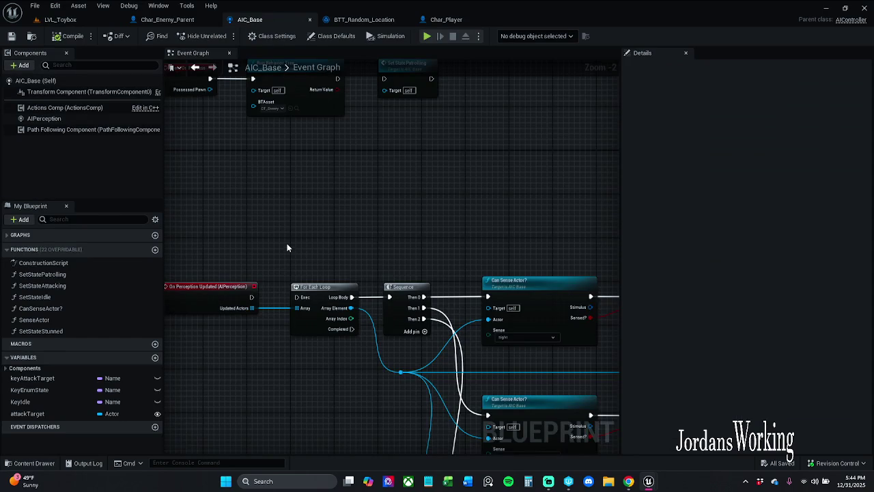
left_click_drag(336, 315, 381, 316)
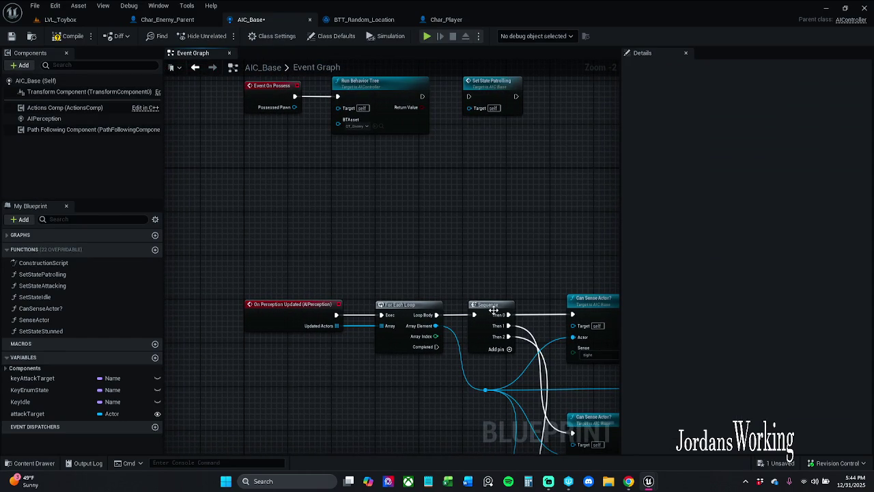
left_click_drag(475, 314, 444, 304)
left_click(68, 34)
left_click(164, 20)
left_click(87, 22)
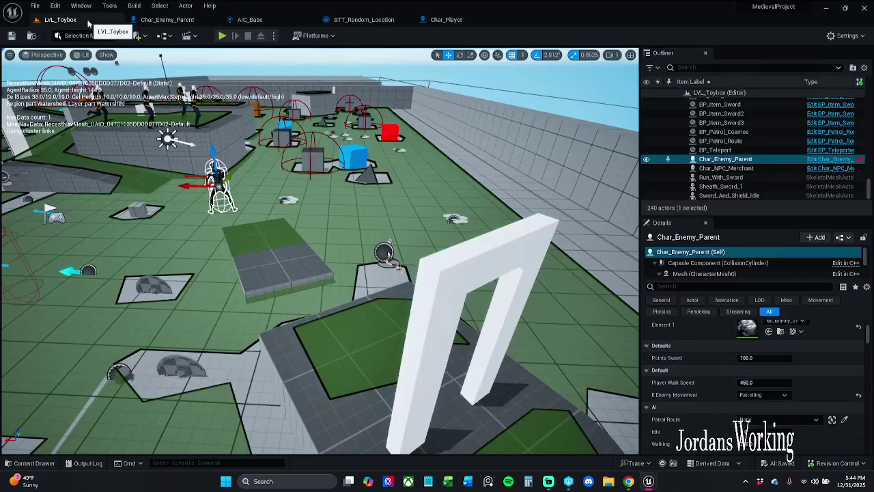
left_click(223, 35)
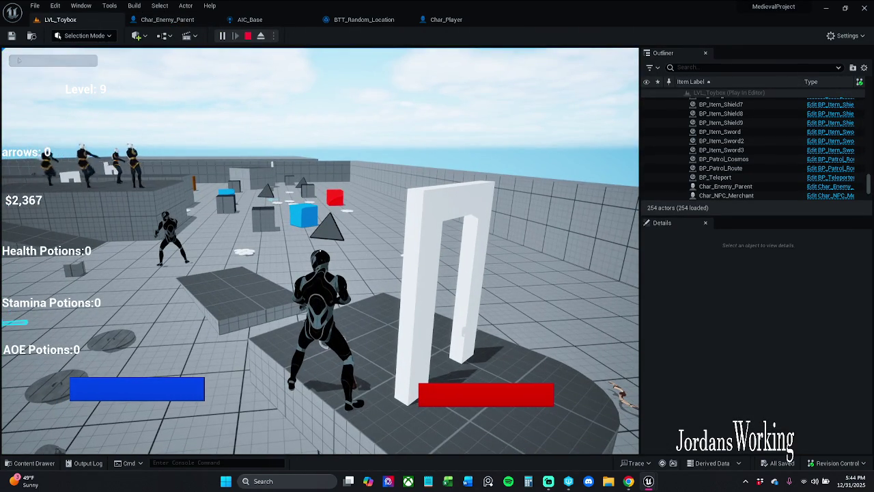
key("Escape")
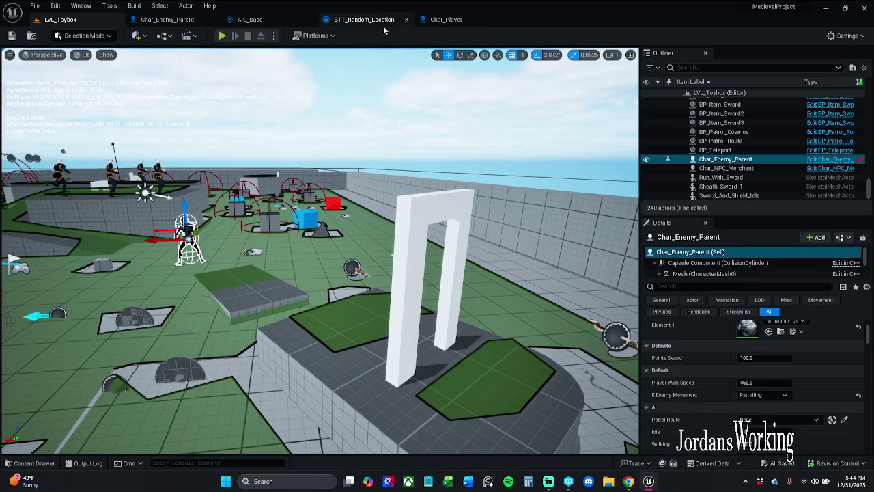
Rewire Loop Body into the Sequence input, compile and save AIC_Base, and play LVL_Toybox again
left_click(445, 19)
left_click(364, 20)
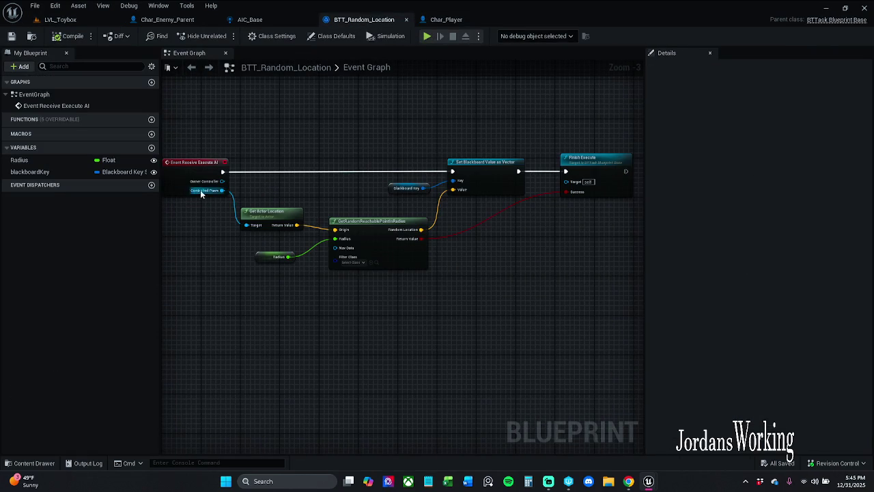
left_click(168, 19)
left_click(249, 20)
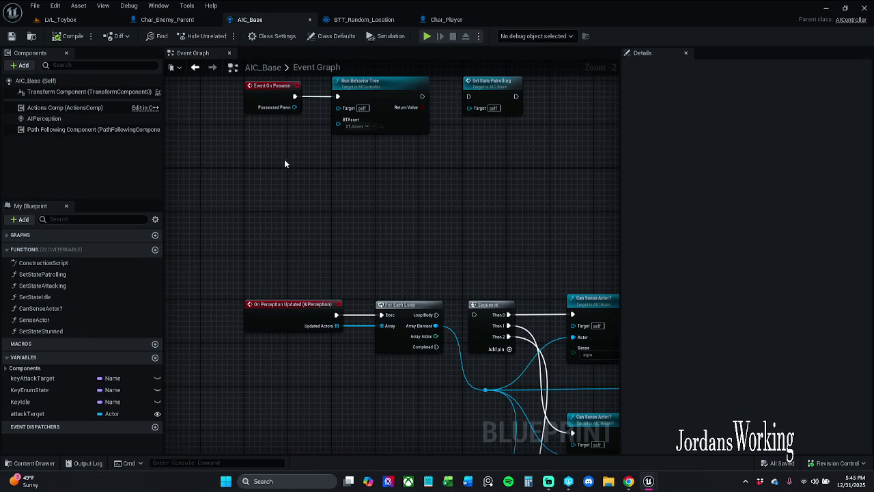
left_click_drag(427, 316, 479, 310)
left_click(54, 39)
left_click(10, 38)
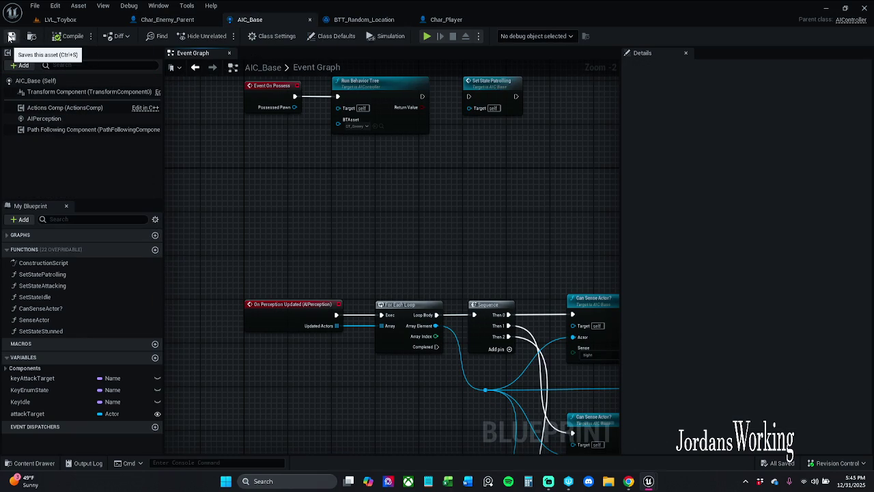
left_click(54, 21)
left_click(222, 37)
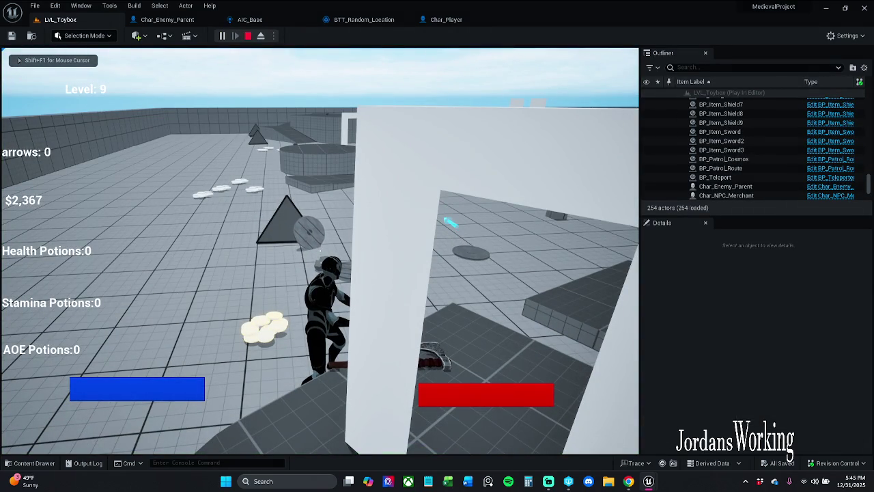
Quit the game from the P pause menu, review the blueprint tabs, and return to LVL_Toybox
key("p")
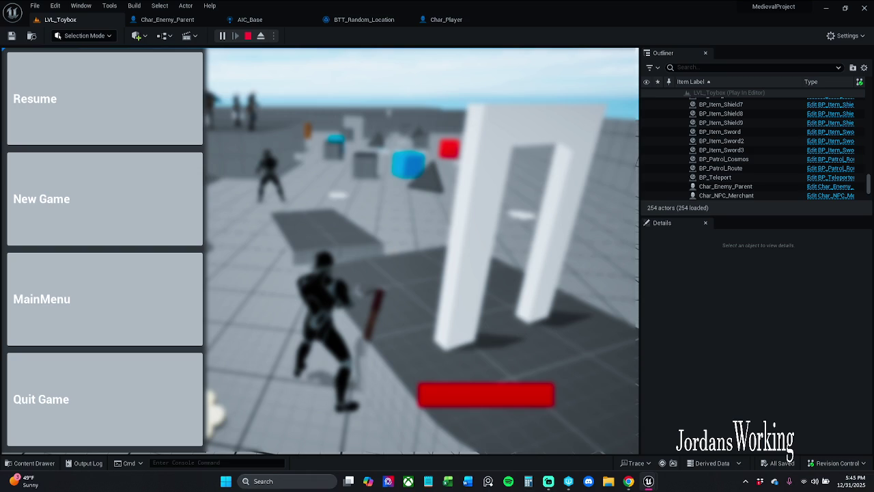
left_click(125, 396)
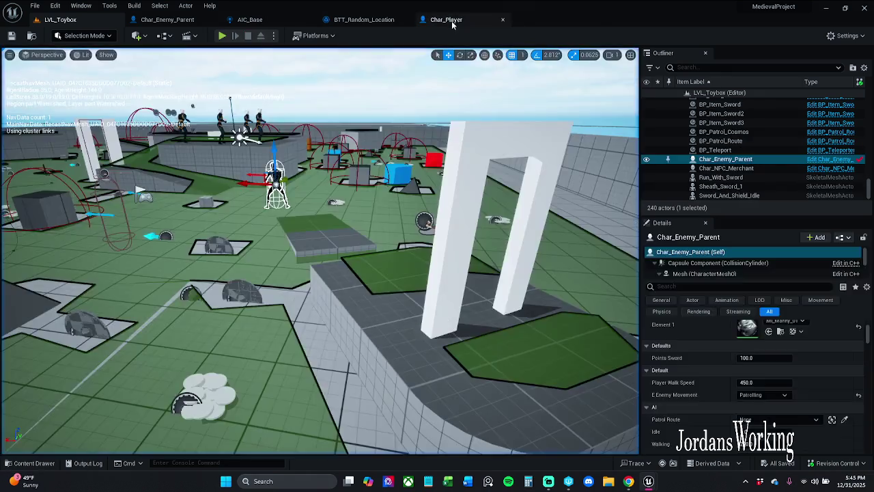
left_click(444, 19)
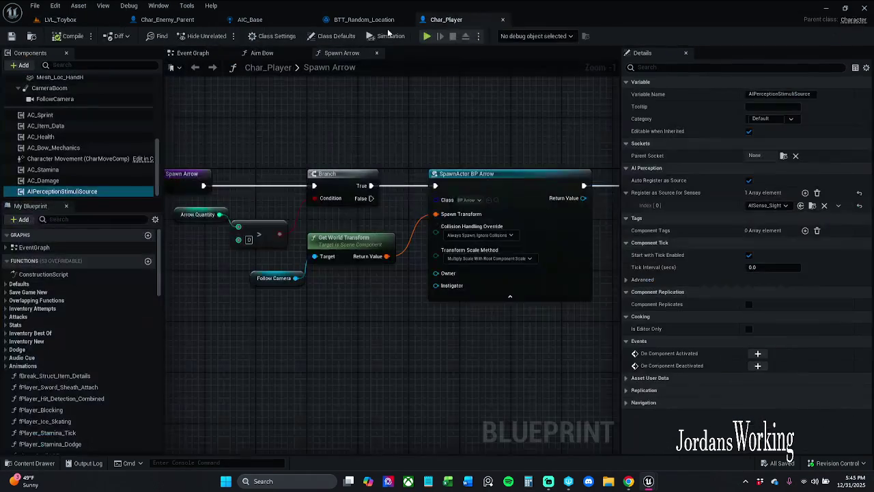
left_click(171, 19)
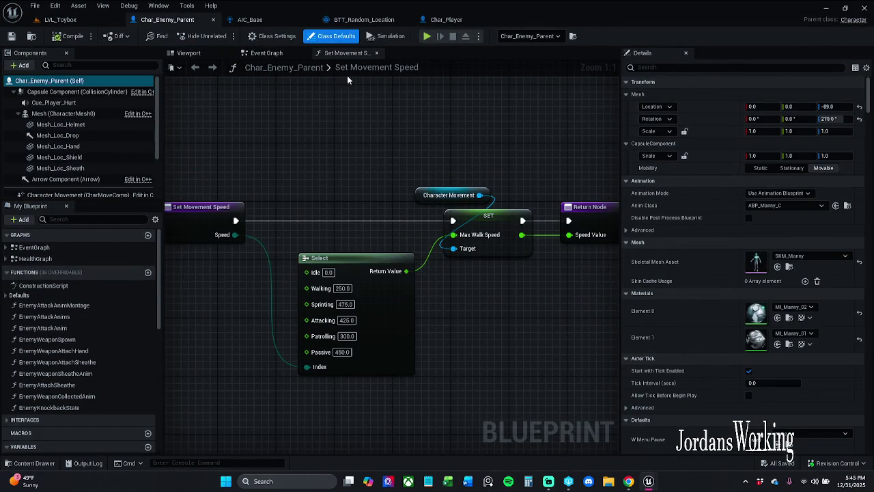
left_click(259, 20)
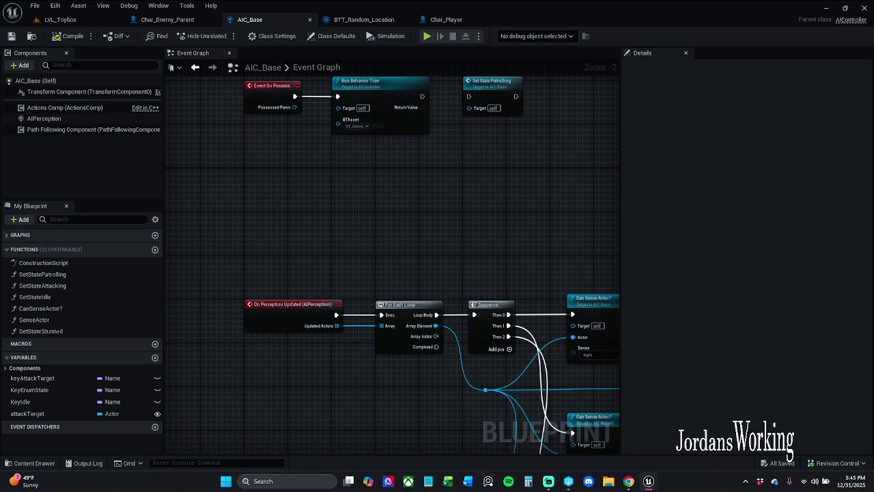
left_click(60, 19)
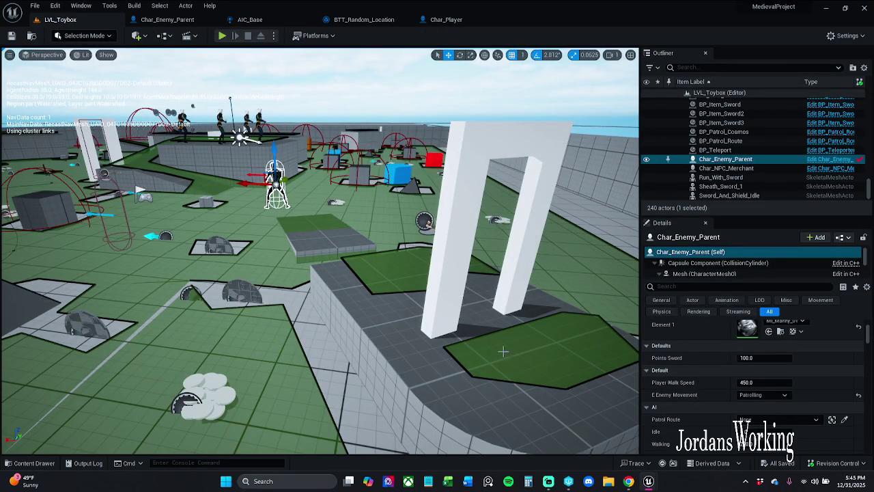
Delete the existing enemy and place a new Char_Enemy_Parent from Characters > Enemy near the centre
left_click(312, 308)
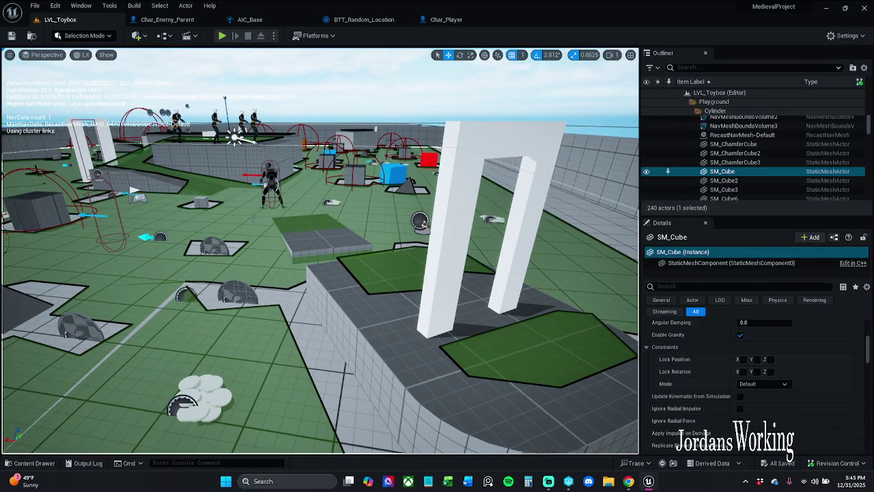
left_click(273, 180)
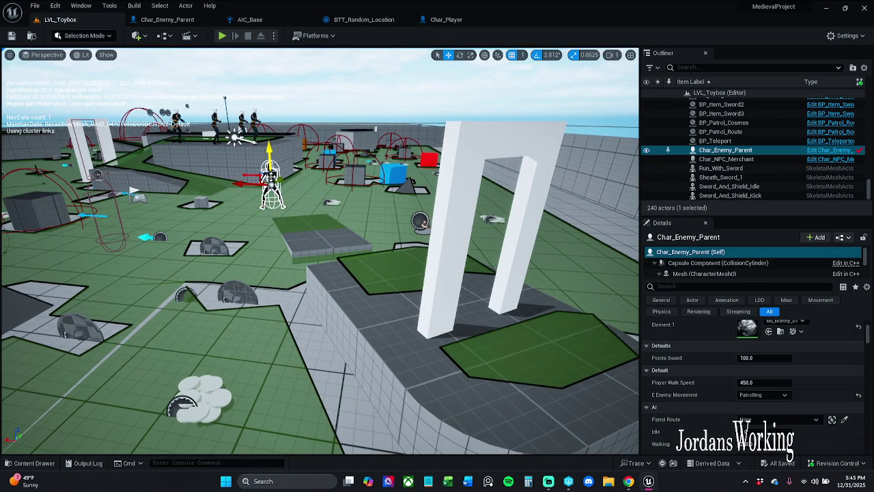
key("Delete")
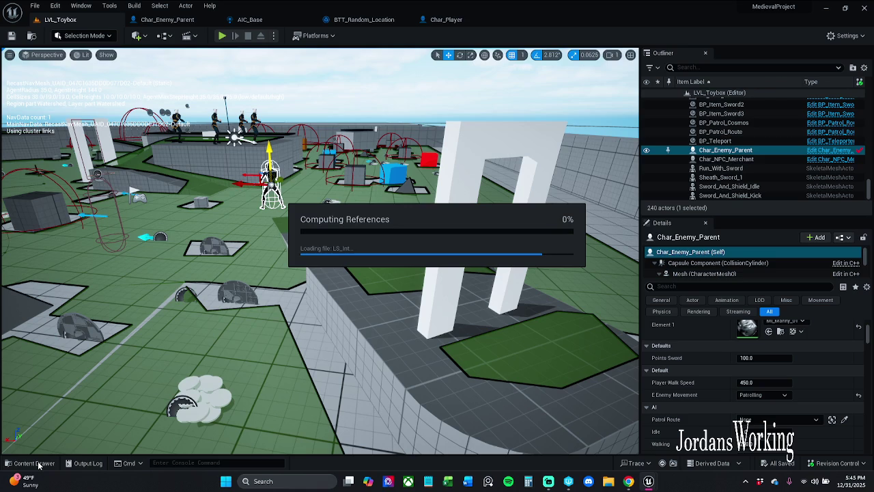
left_click(34, 463)
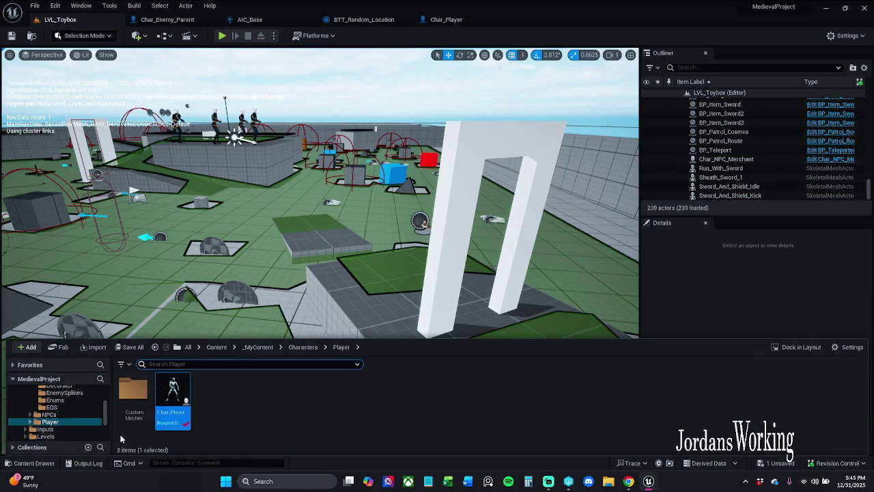
left_click(303, 347)
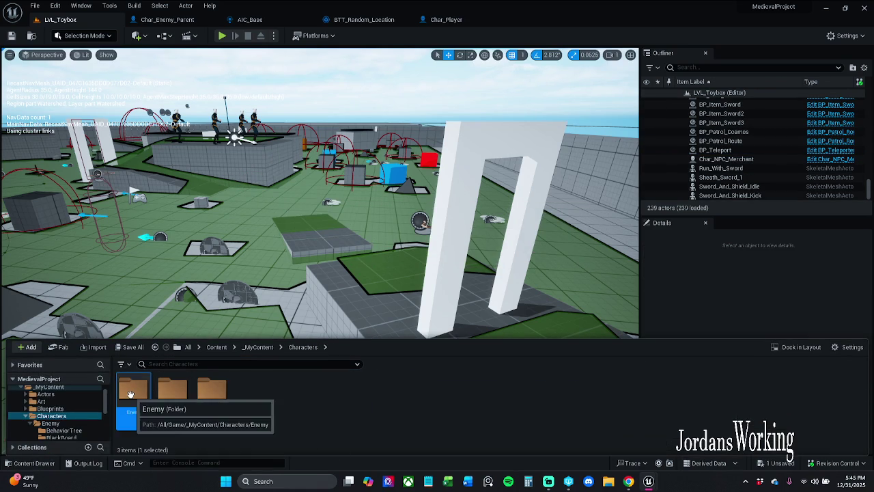
double_click(130, 395)
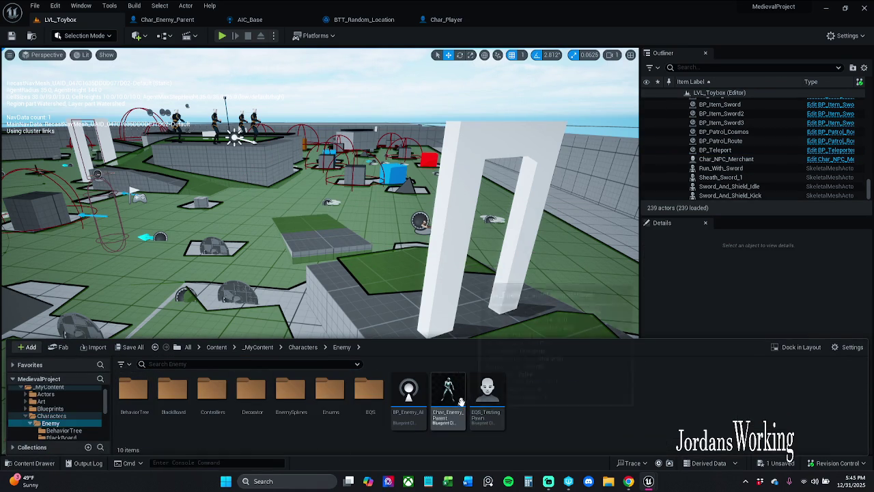
left_click_drag(449, 399, 266, 192)
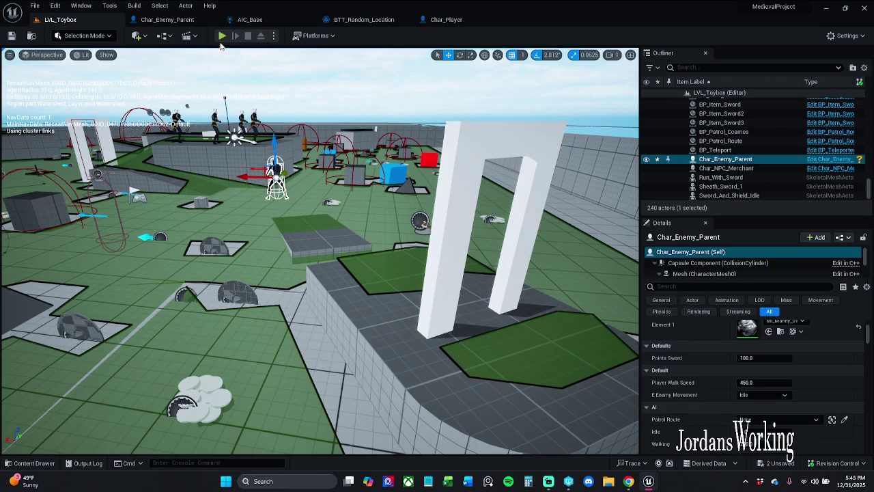
Save all modified assets and start playing the level
left_click(34, 6)
left_click(54, 126)
left_click(221, 37)
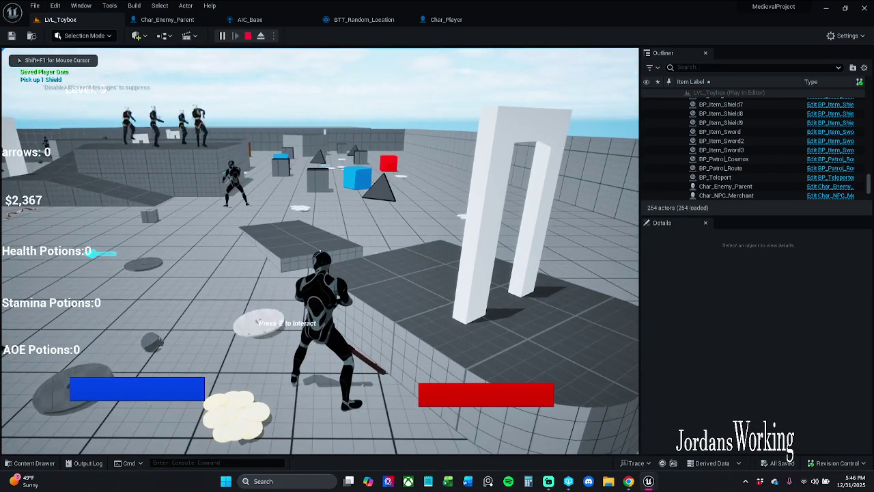
Stop the play session with Esc and save everything with Ctrl+S
key("Escape")
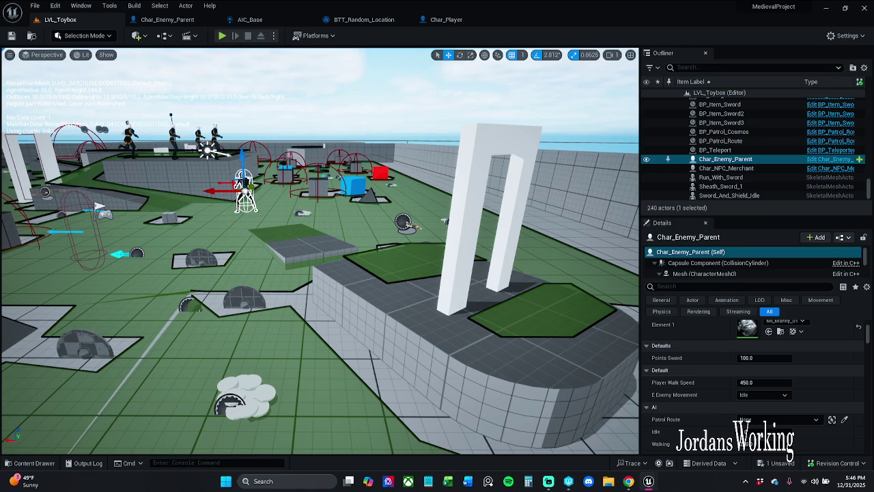
key("ctrl+s")
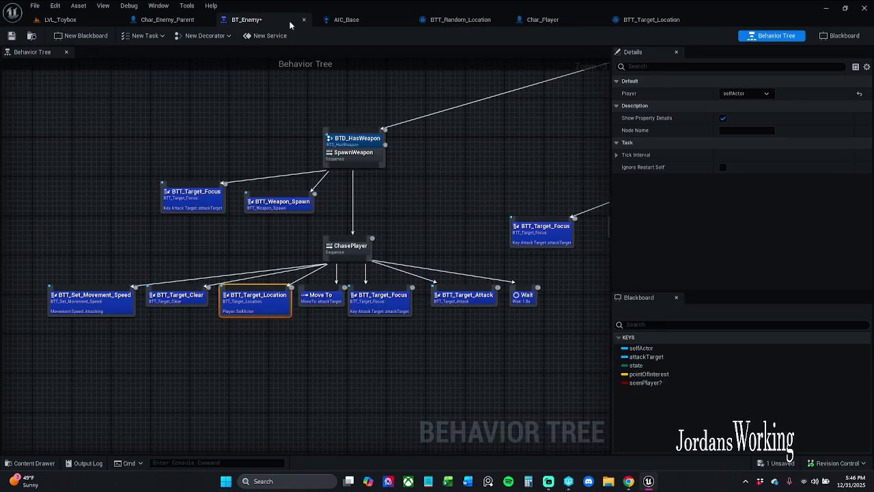
Arrange the BT_Enemy and BTT_Target_Location editor tabs and review the available Player key options
left_click_drag(280, 24, 199, 21)
left_click_drag(665, 21, 282, 26)
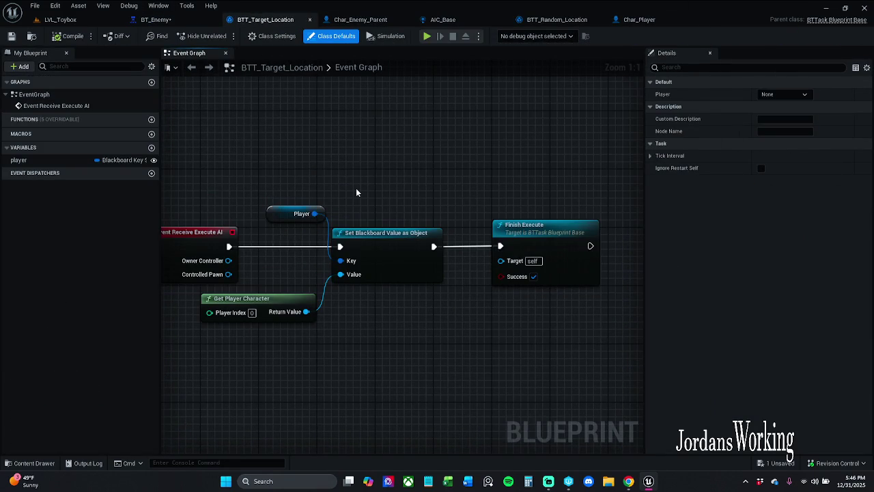
left_click_drag(268, 80, 354, 53)
left_click(158, 19)
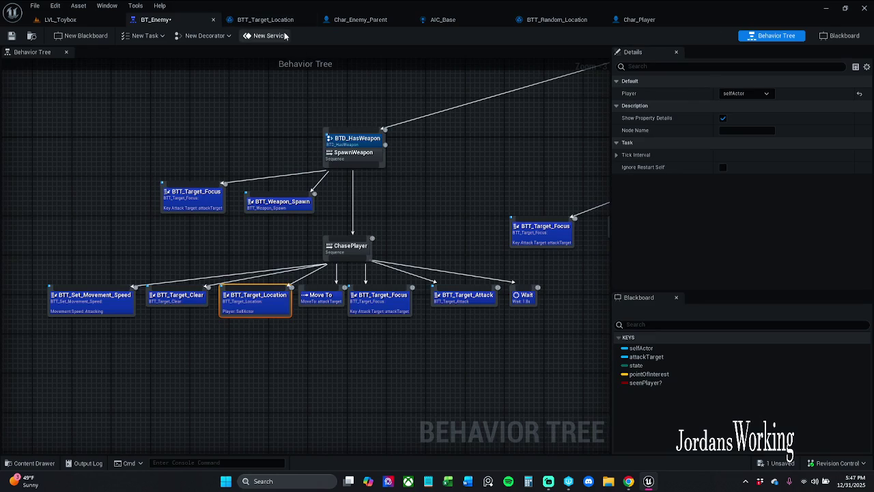
left_click(262, 20)
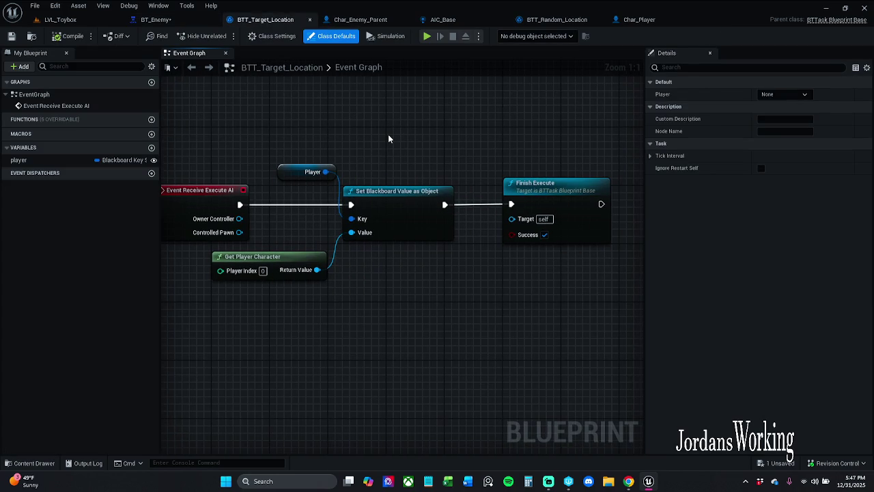
left_click(171, 22)
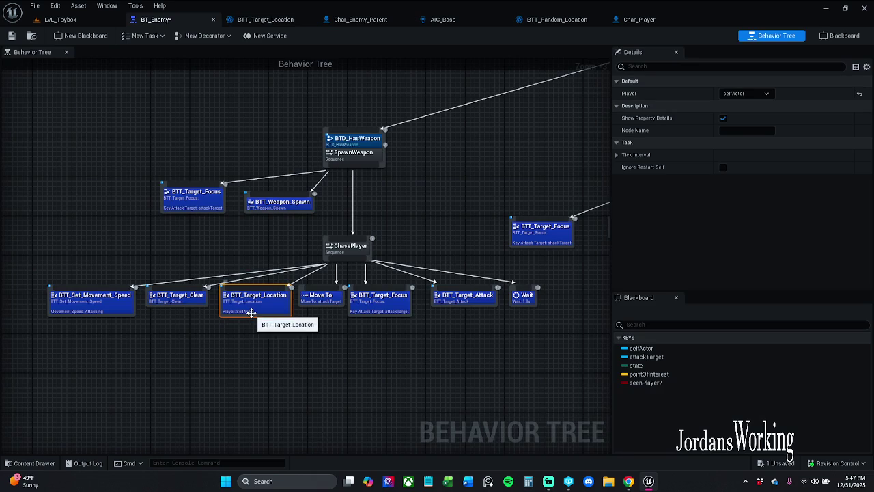
left_click(766, 94)
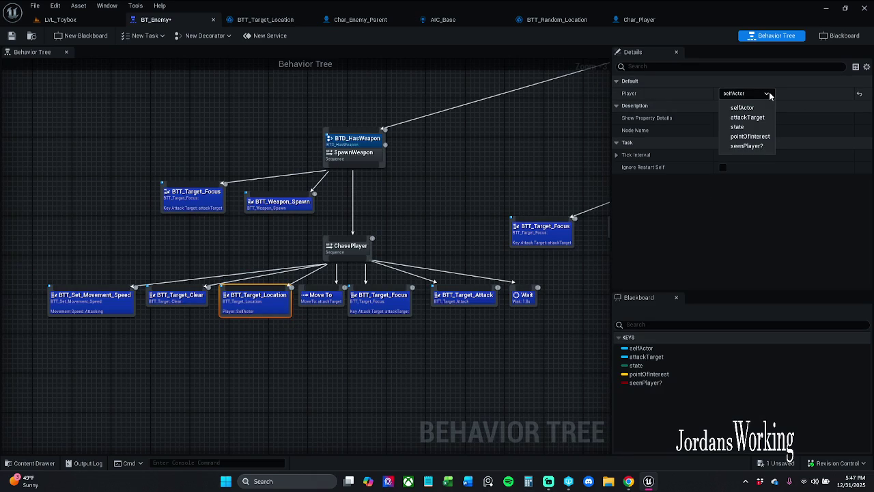
left_click(769, 96)
left_click(272, 23)
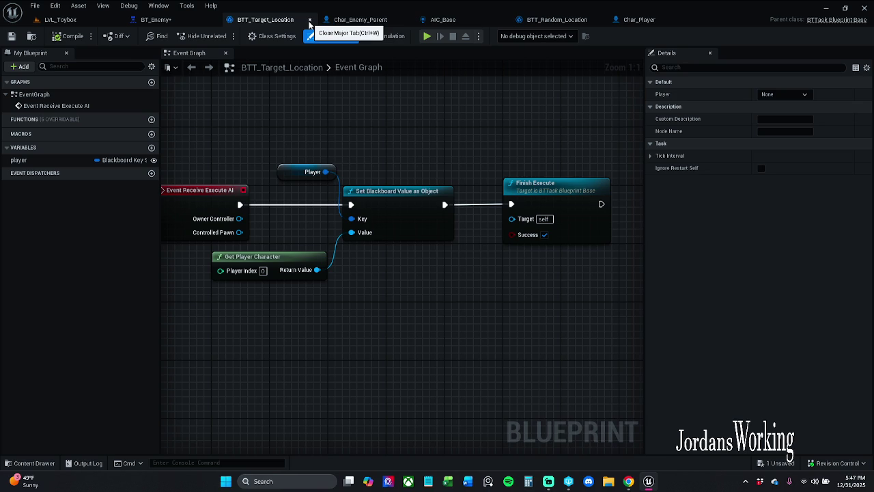
Set the Player key of the BTT_Target_Location node under ChasePlayer to attackTarget
left_click(309, 22)
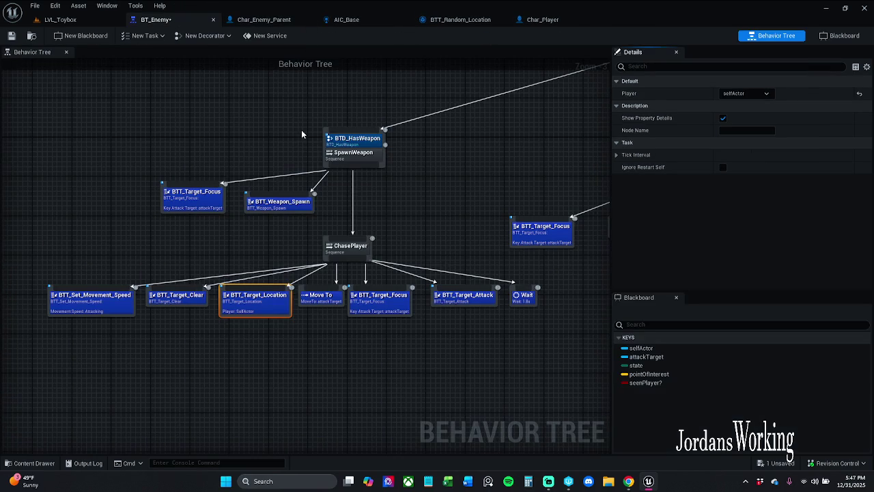
mouse_move(309, 197)
left_mouse_down()
mouse_move(405, 187)
mouse_move(361, 146)
mouse_move(323, 145)
left_mouse_up()
left_click(359, 146)
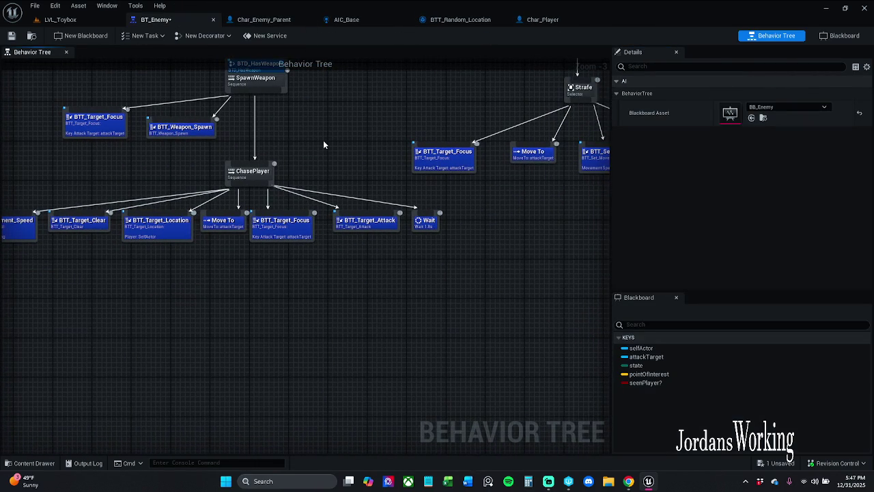
left_click(143, 232)
left_click(755, 95)
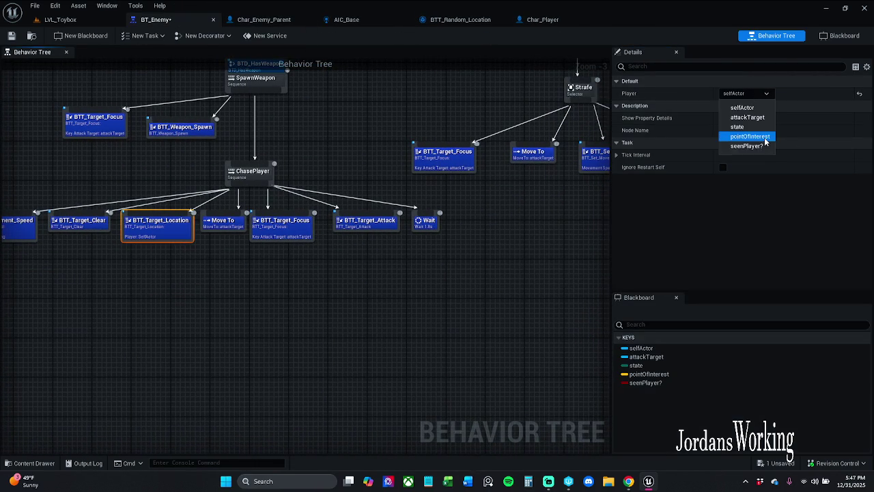
left_click(762, 120)
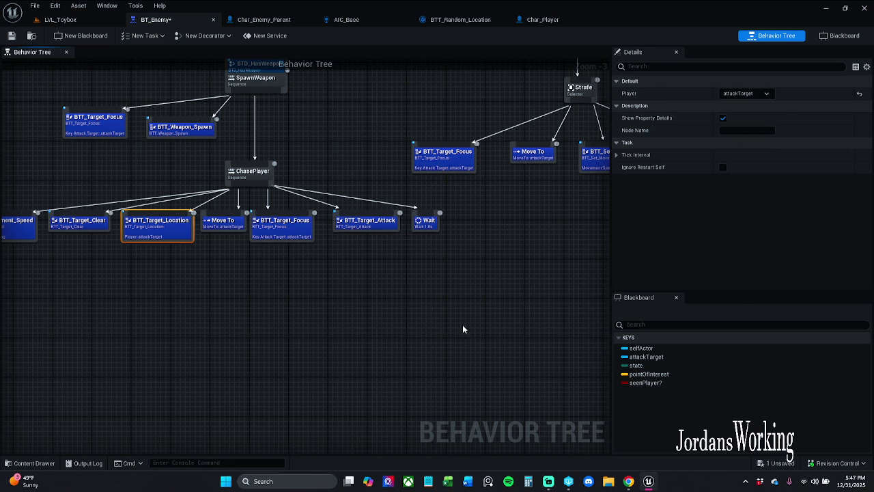
Save BT_Enemy, then play LVL_Toybox and run toward the walled area
left_click(10, 36)
left_click(85, 21)
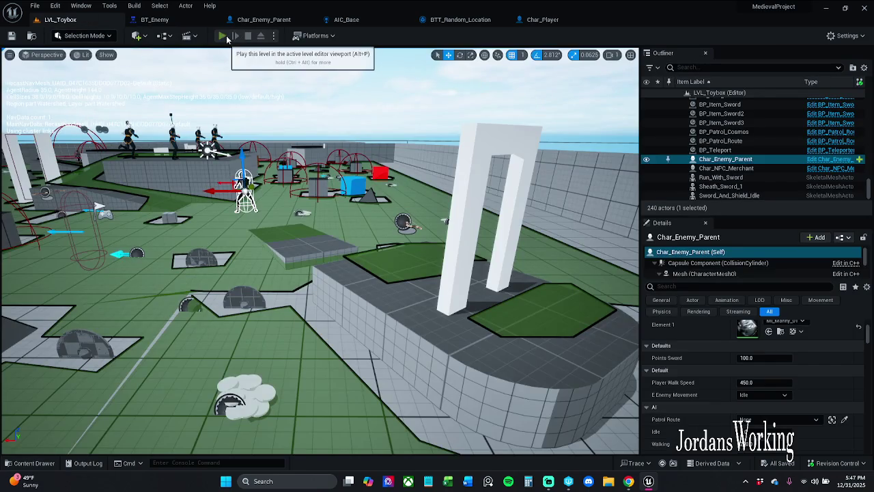
left_click(223, 36)
key("w")
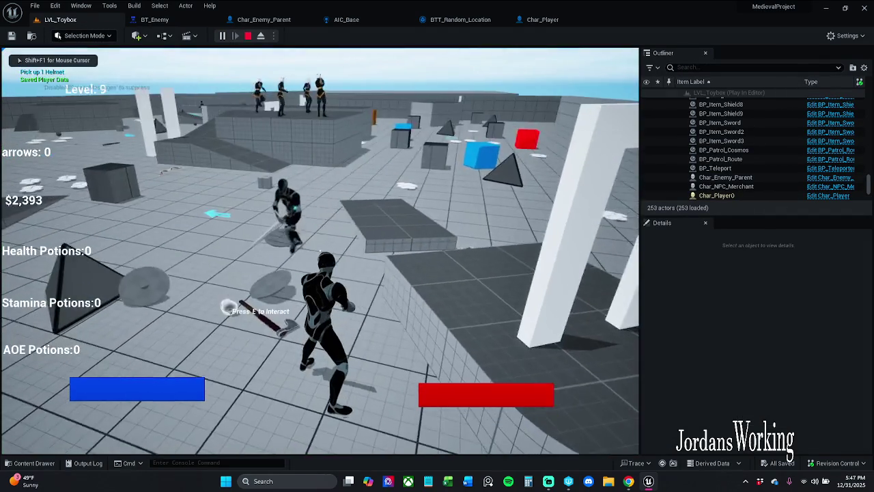
key("w")
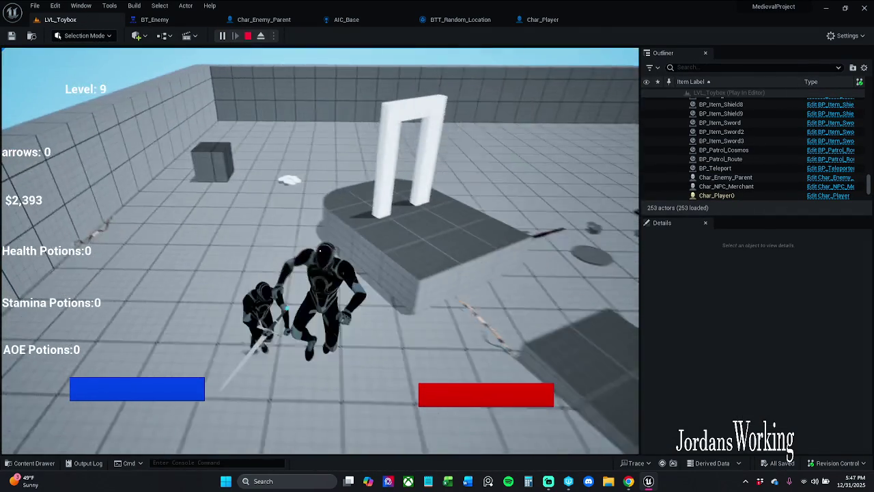
Run away from the chasing enemy, then stop the play session
key("w")
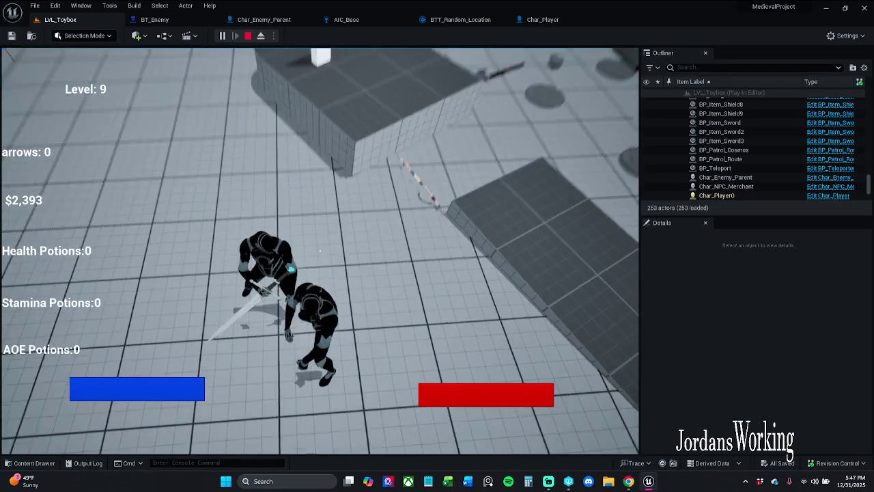
key("w")
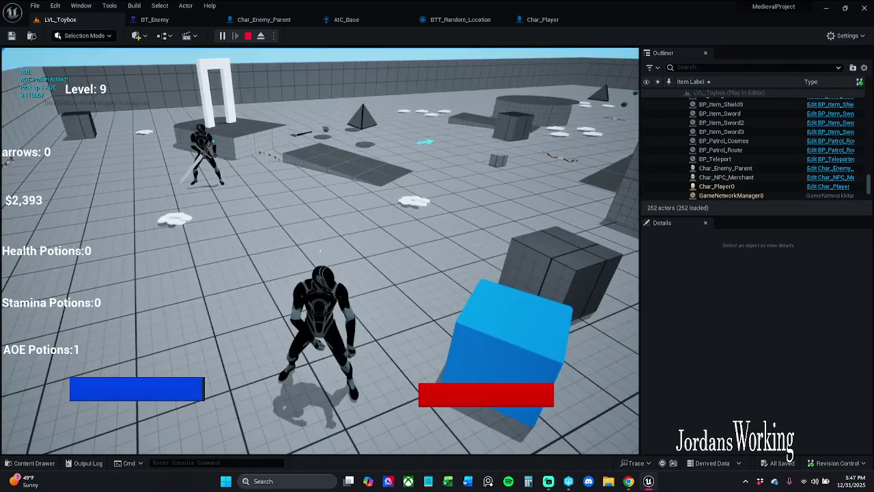
left_click(246, 35)
Replay the level, run past the enemy collecting coins and the helmet, then stop
left_click(221, 36)
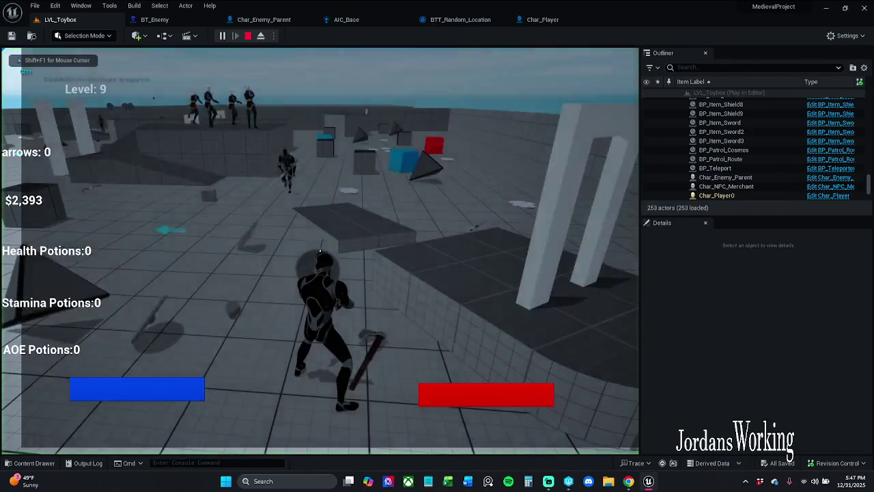
key("w")
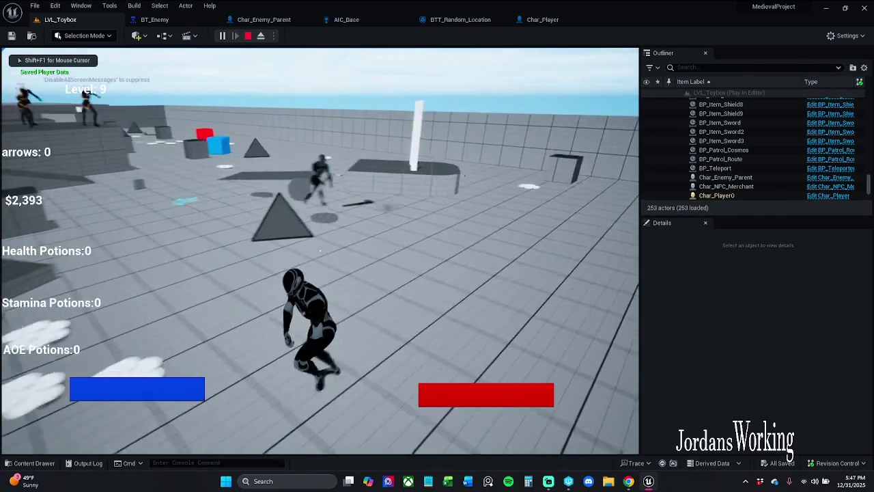
key("w")
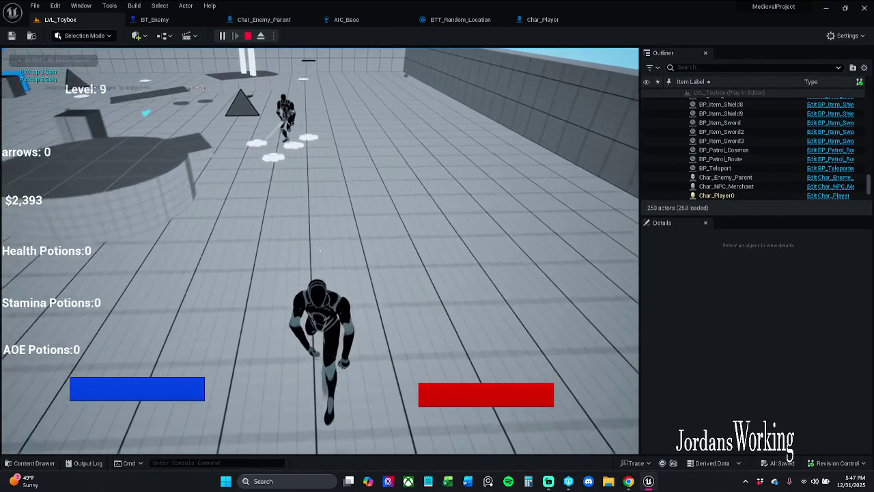
key("w")
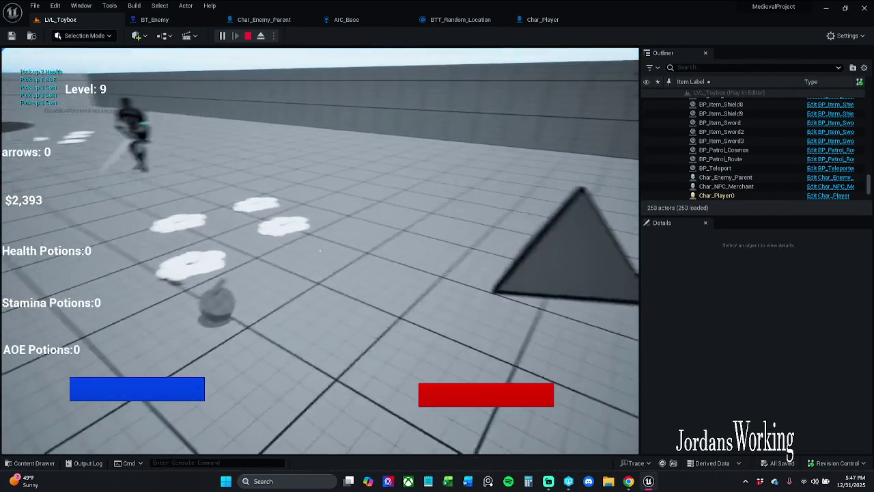
key("w")
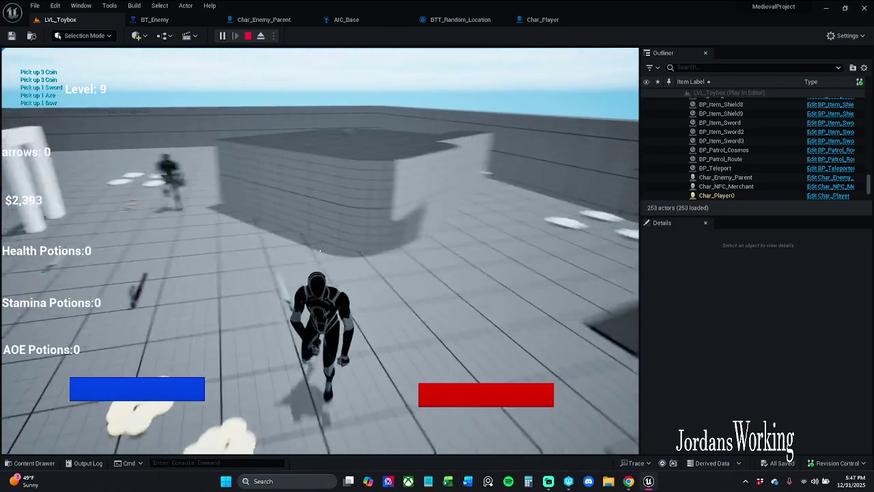
key("w")
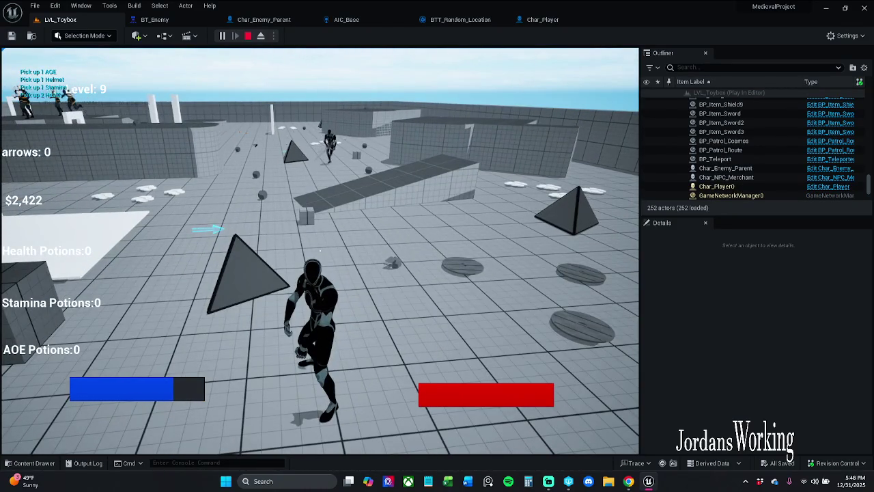
key("Escape")
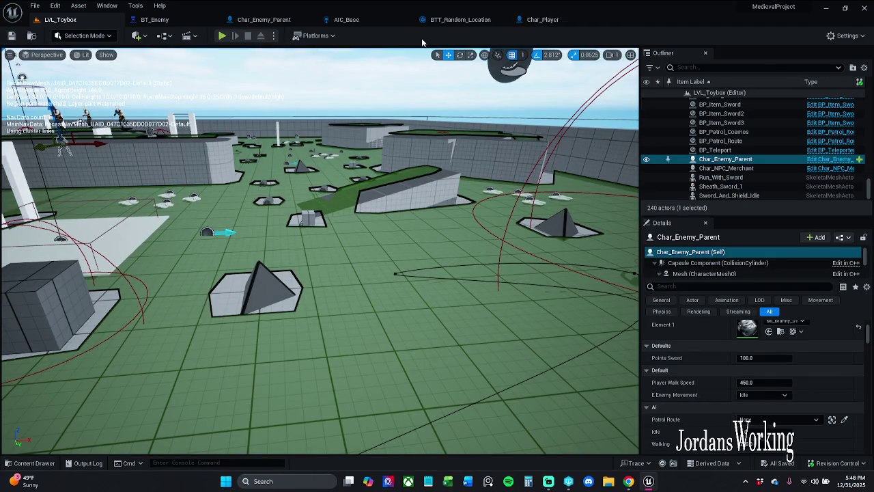
In BT_Enemy, use File > Save All to save every modified asset
left_click(158, 20)
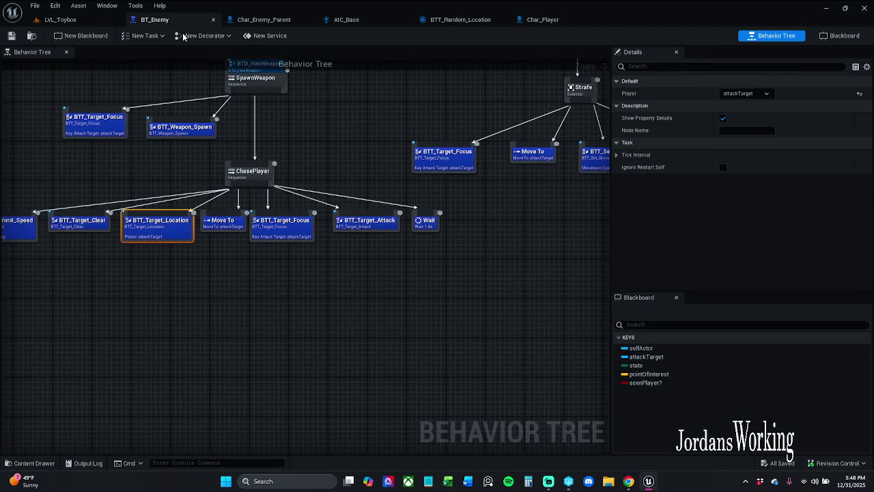
left_click(286, 275)
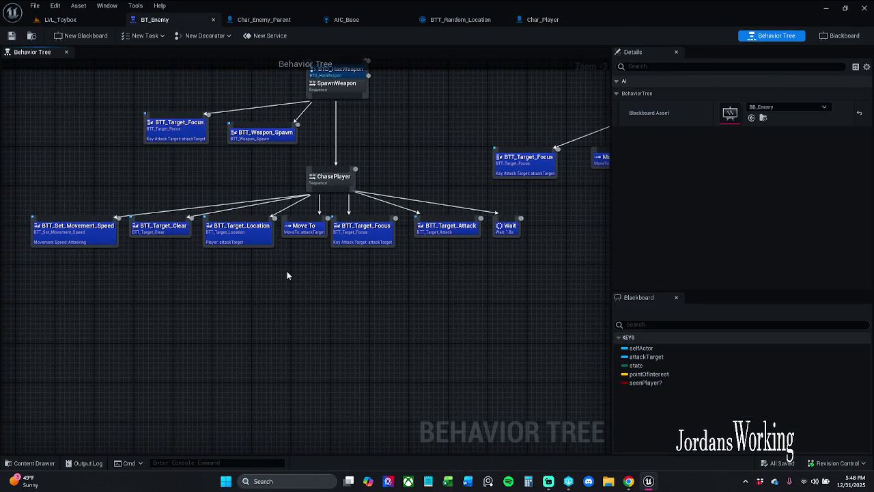
mouse_move(431, 135)
left_mouse_down()
mouse_move(422, 195)
mouse_move(191, 189)
mouse_move(213, 256)
left_mouse_up()
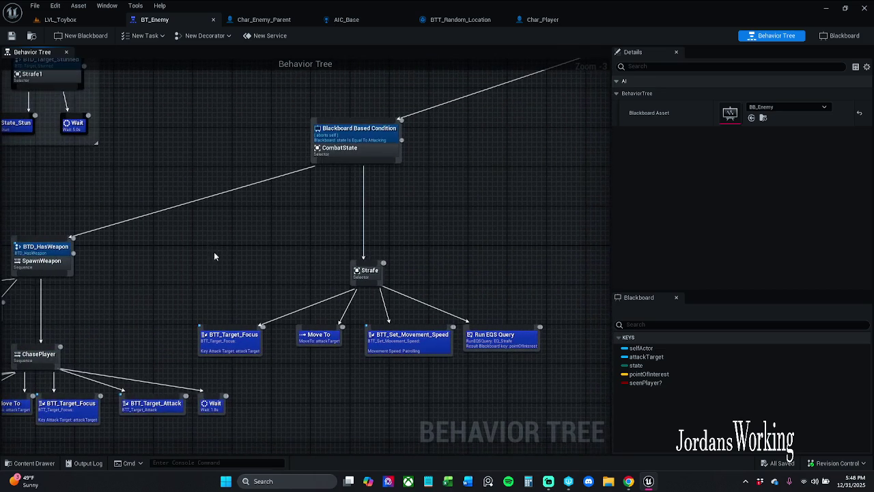
left_click(29, 9)
left_click(65, 58)
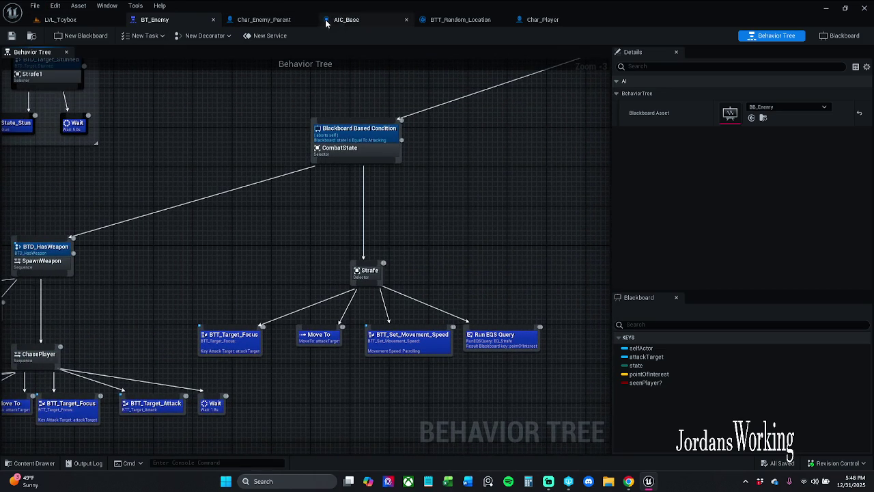
In AIC_Base, break the Then 0 wire to the sight Can Sense Actor? check and save
left_click(328, 20)
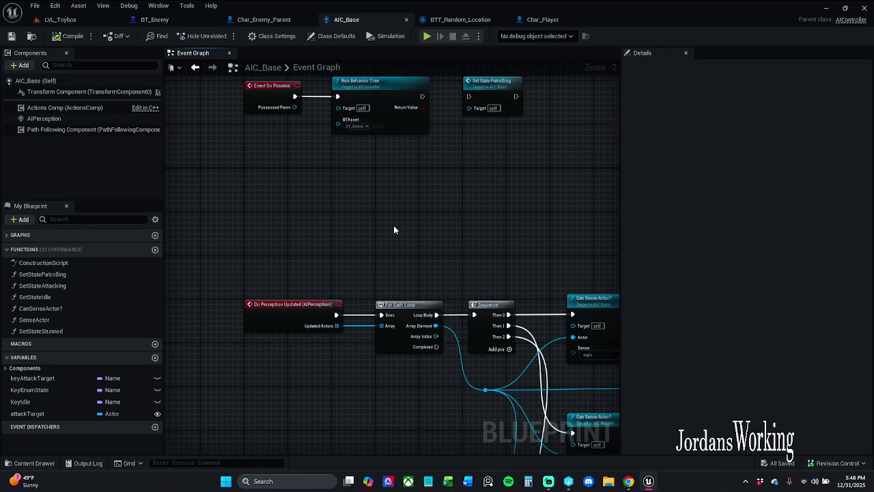
left_click_drag(396, 228, 222, 146)
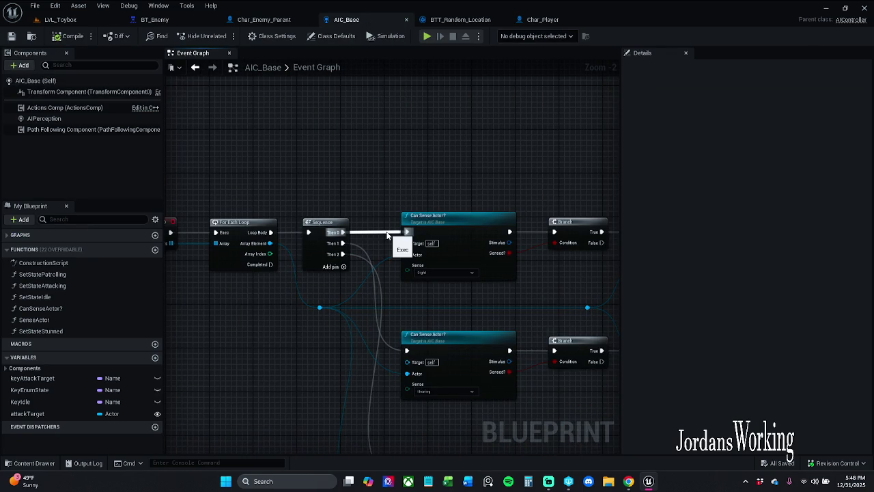
left_click(386, 234, "alt")
left_click(11, 35)
left_click(82, 19)
Run a quick playtest, then set the placed enemy's E Enemy Movement to Patrolling
left_click(221, 36)
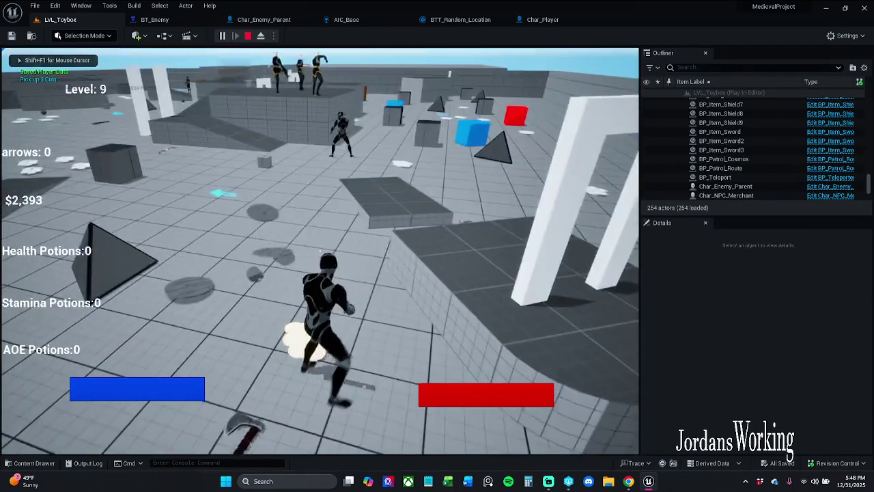
key("w")
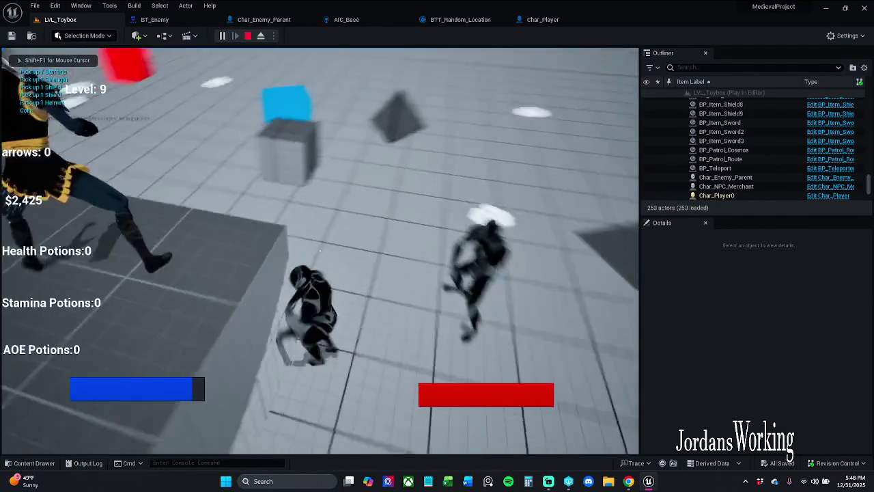
key("Escape")
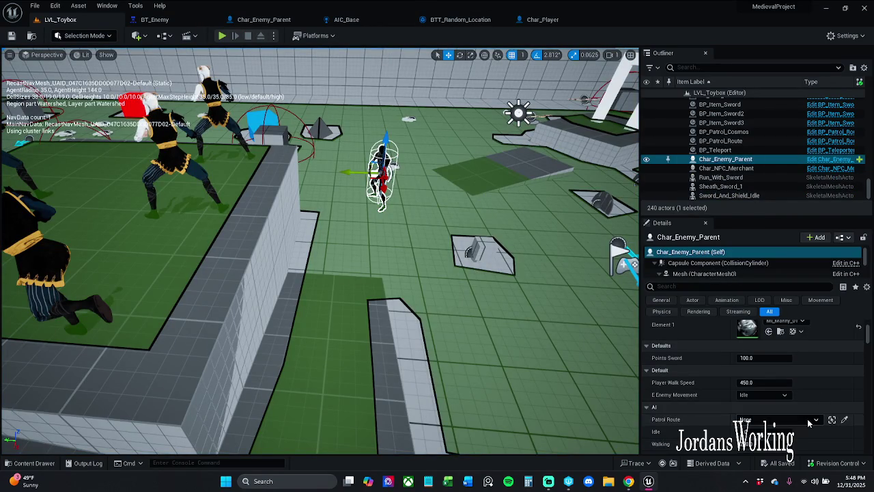
left_click(776, 396)
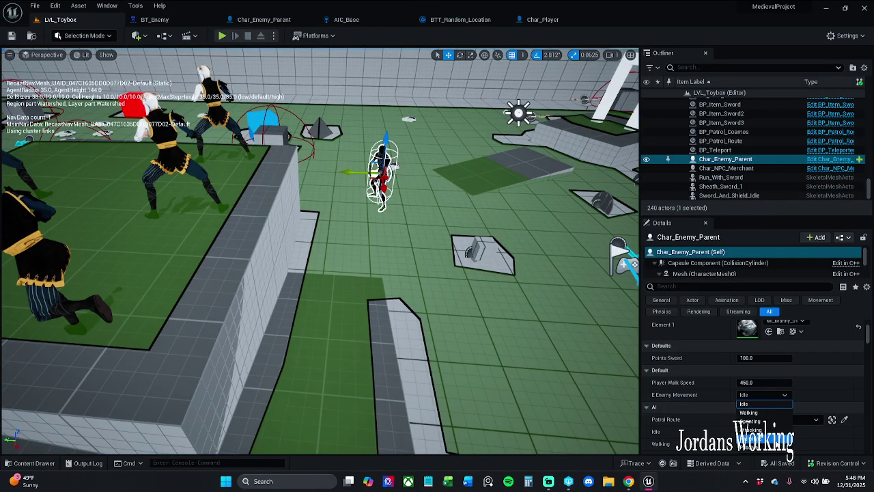
left_click(751, 420)
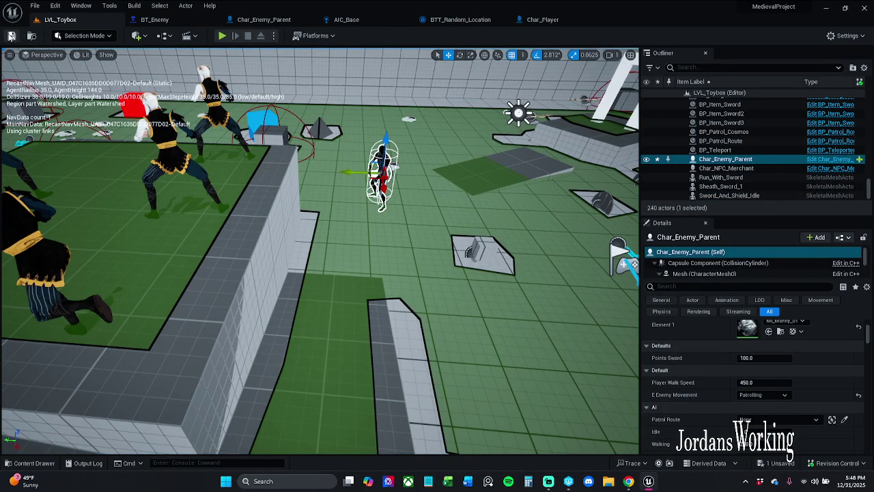
Playtest again, picking up a shield and running toward the bow and coins
left_click(222, 37)
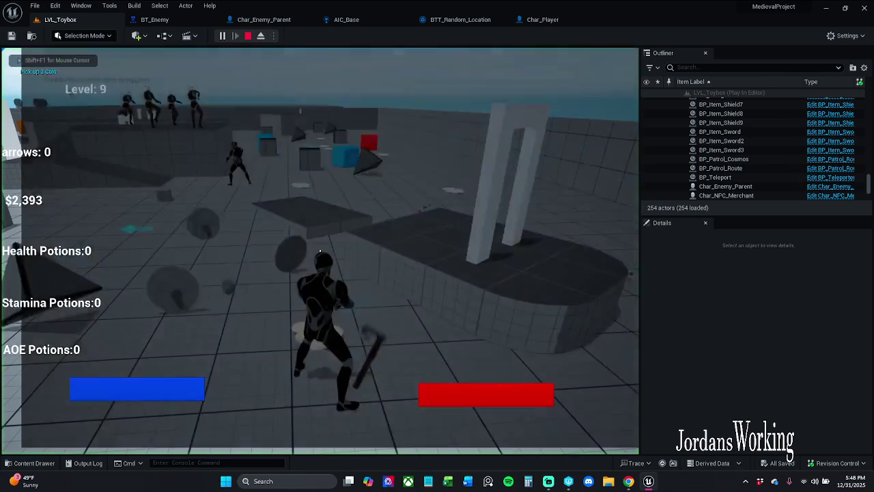
key("w")
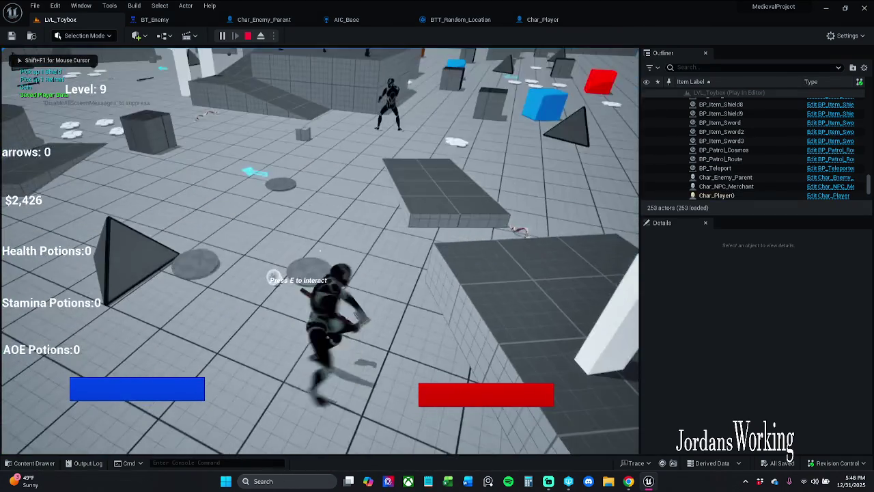
key("e")
key("w")
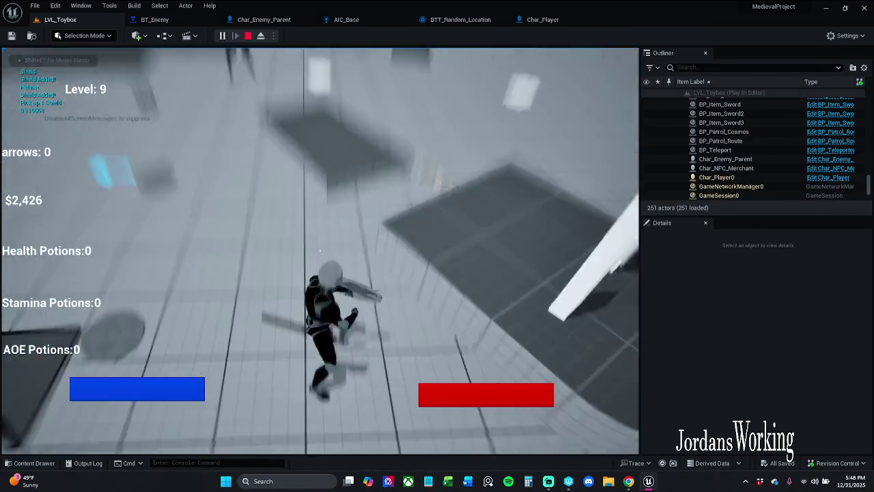
key("w")
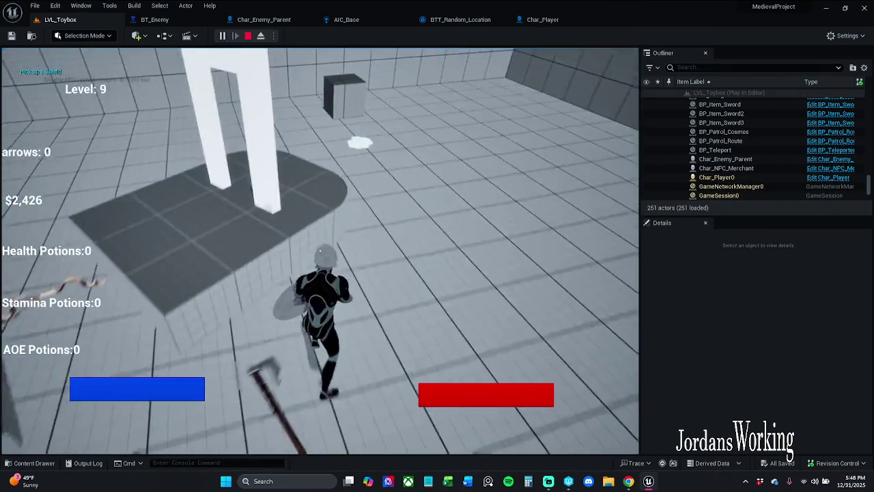
key("w")
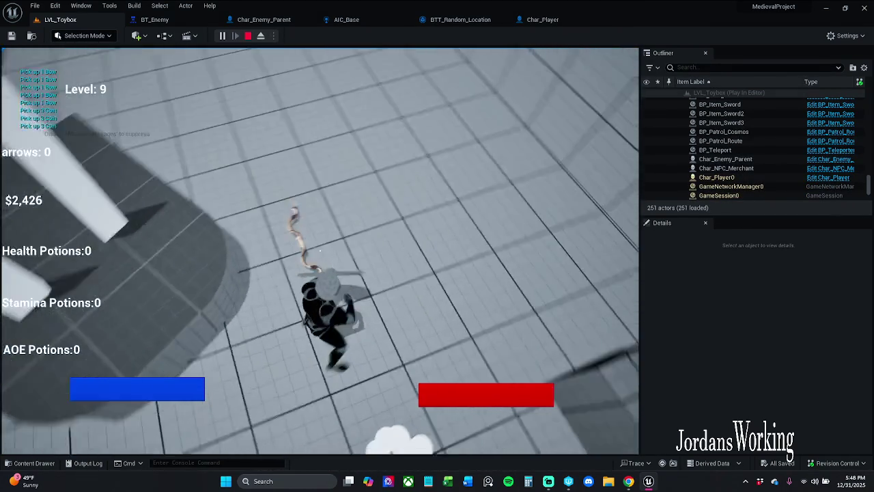
key("e")
Pick up and fire the bow and arrows, stop the session, and open Char_Player
key("w")
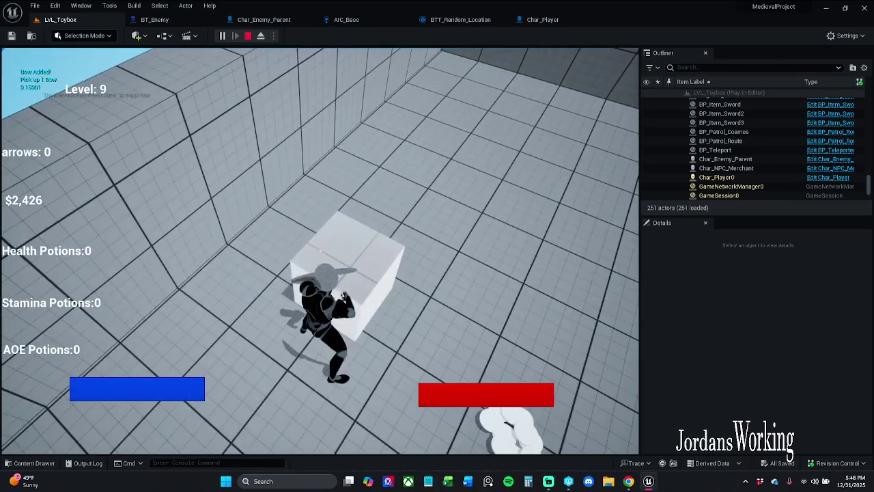
key("w")
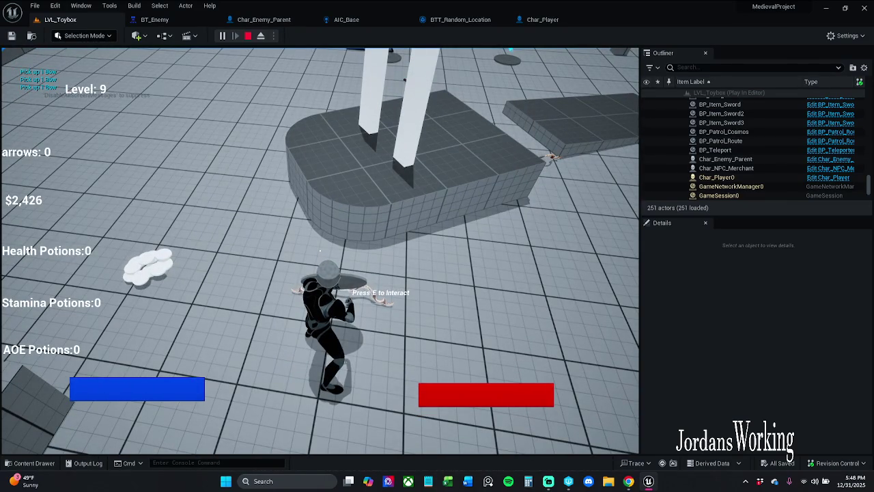
key("e")
key("w")
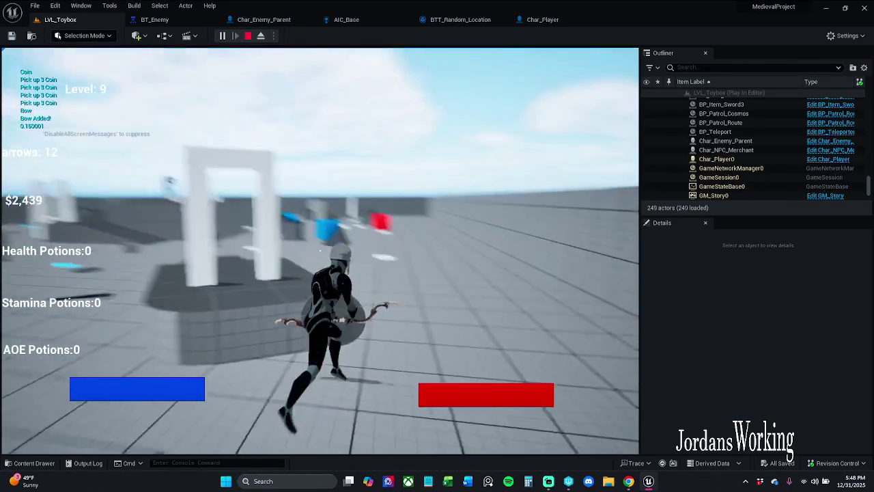
key("w")
key("shift+F1")
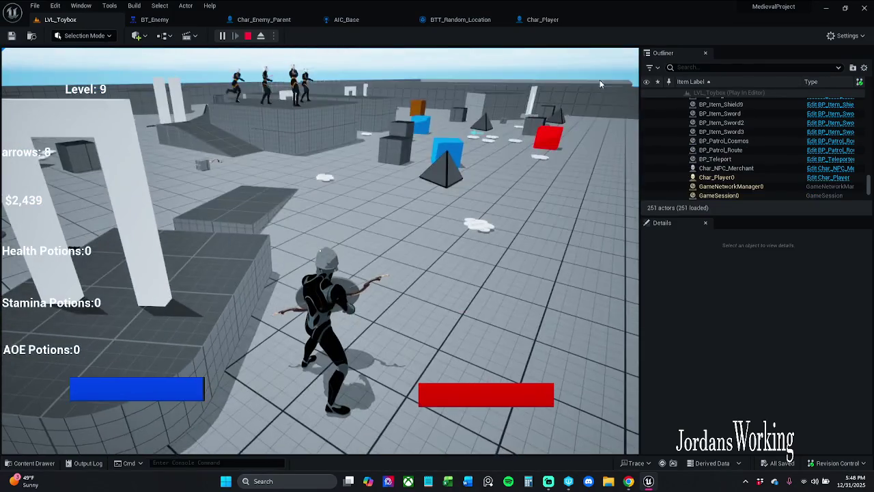
key("Escape")
left_click(546, 19)
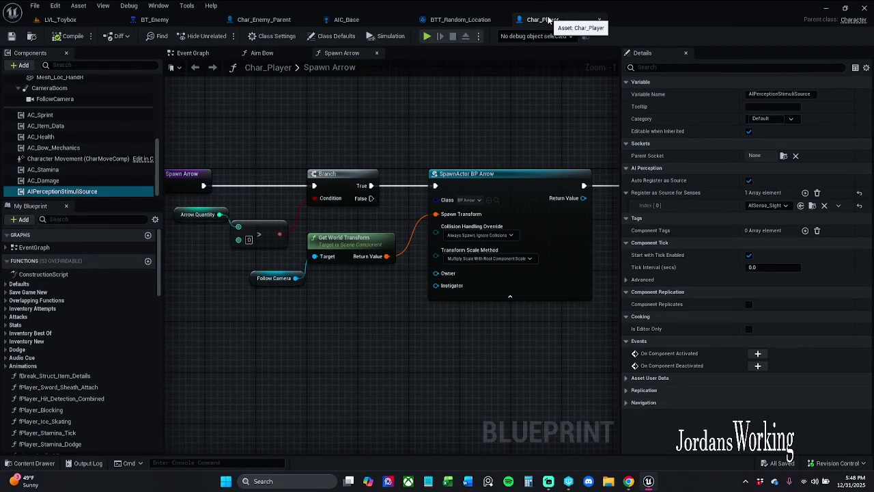
Nudge the Radius getter in BTT_Random_Location and save the task blueprint
left_click(458, 20)
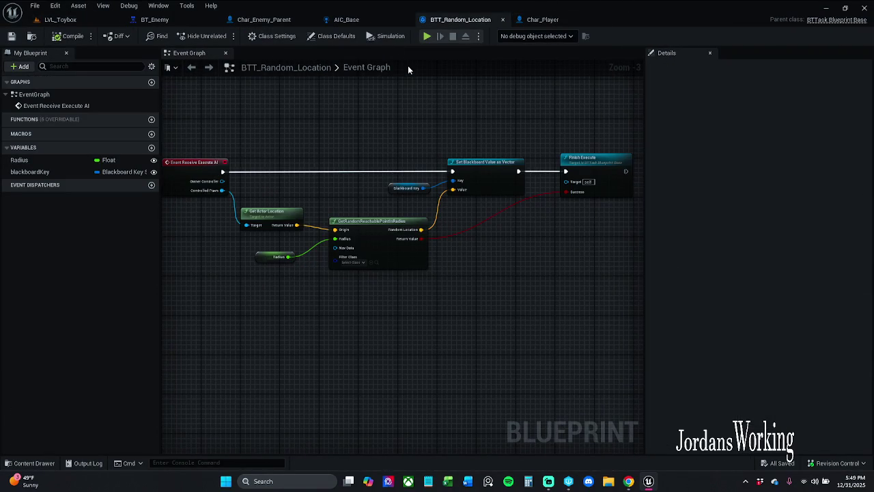
left_click_drag(263, 262, 286, 265)
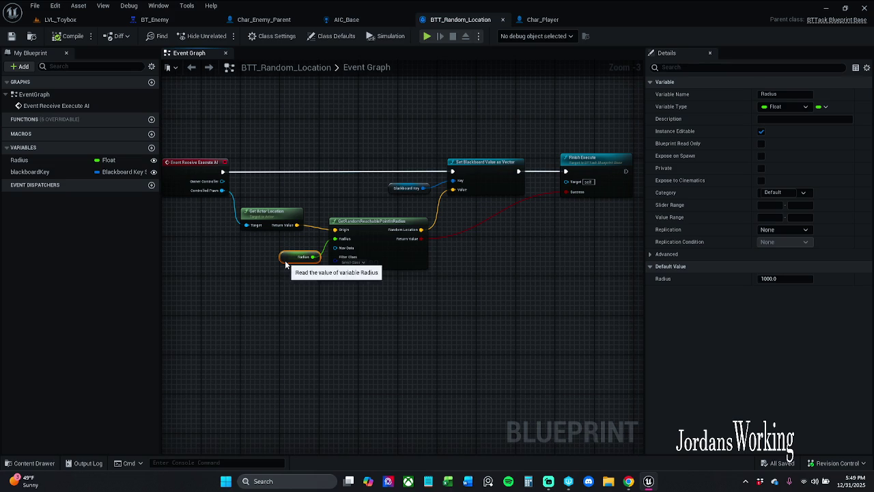
left_click(9, 36)
Compile and save the AIC_Base controller's event graph
left_click(356, 22)
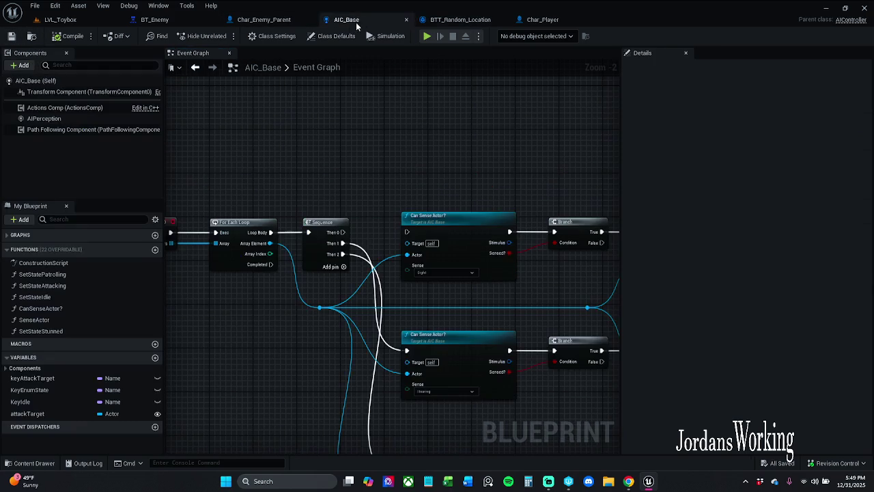
mouse_move(333, 233)
left_mouse_down()
mouse_move(408, 232)
mouse_move(456, 153)
mouse_move(455, 162)
mouse_move(424, 156)
left_mouse_up()
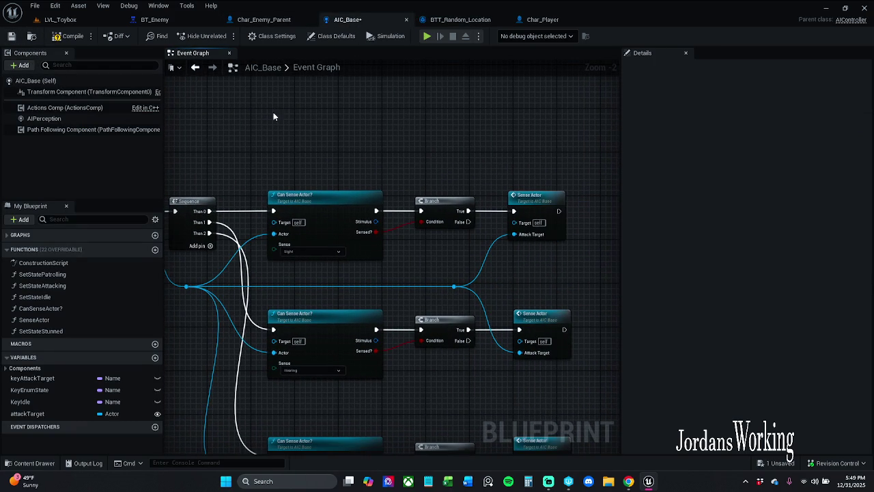
left_click(61, 37)
left_click(11, 35)
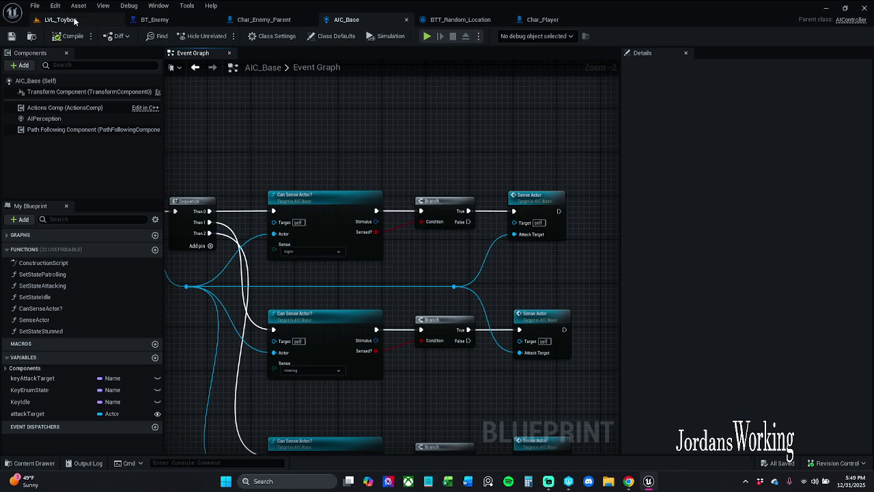
In LVL_Toybox, inspect the placed enemy's AIPerception component in the Details panel
left_click(60, 19)
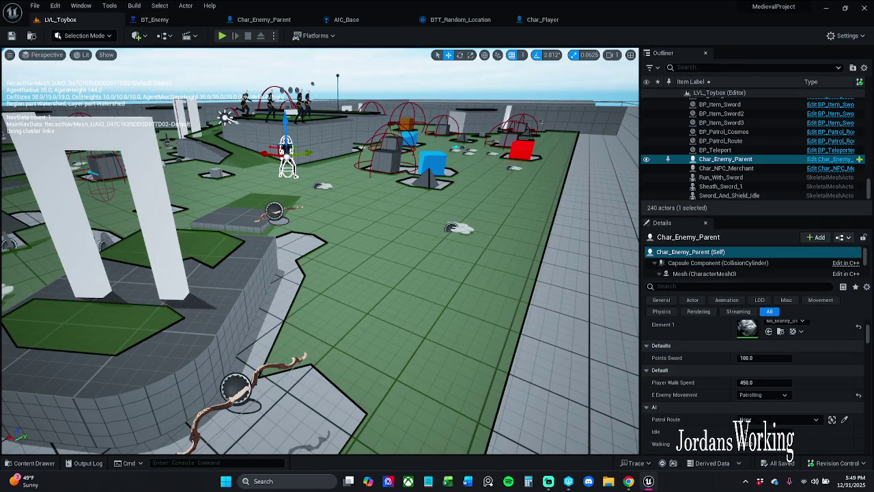
scroll(734, 263, "down", 5)
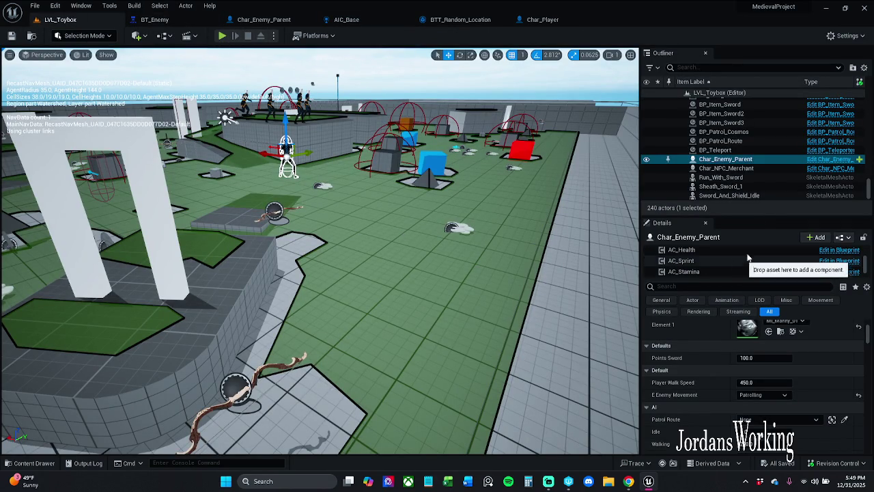
left_click_drag(763, 216, 764, 183)
left_click_drag(781, 251, 772, 282)
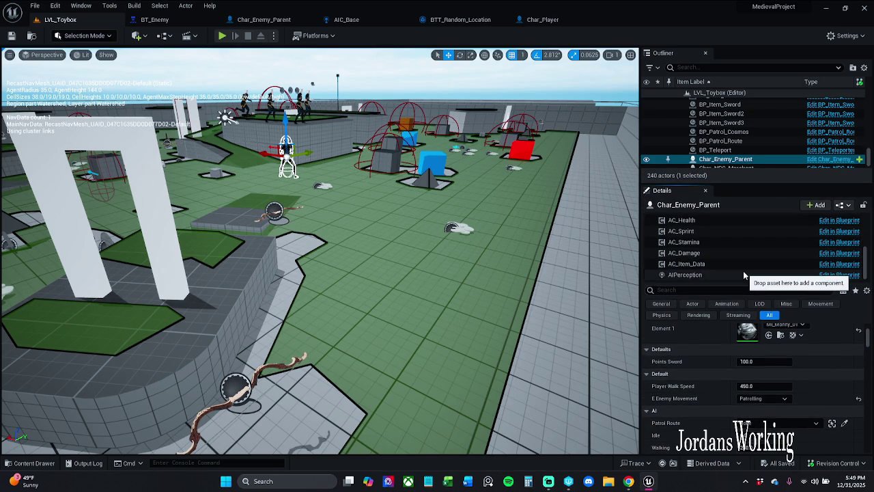
left_click(744, 275)
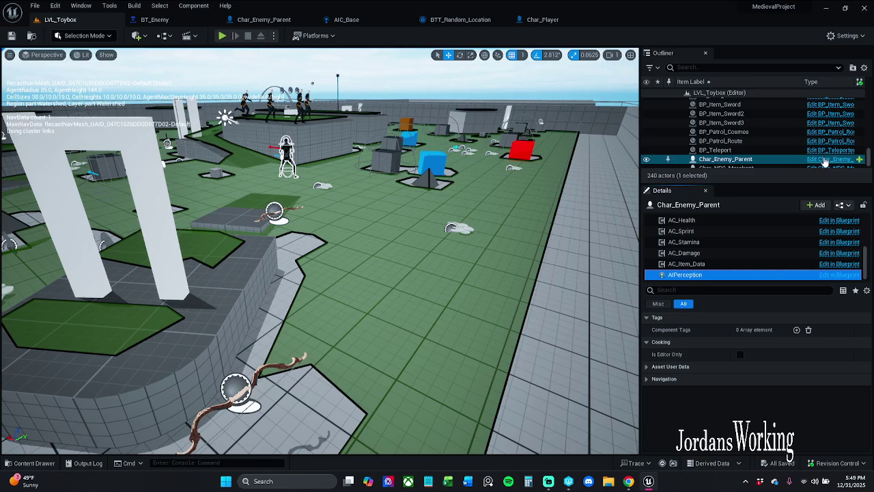
Open Char_Enemy_Parent in its Viewport and focus the AIPerception component with AISense_Sight
left_click(825, 160)
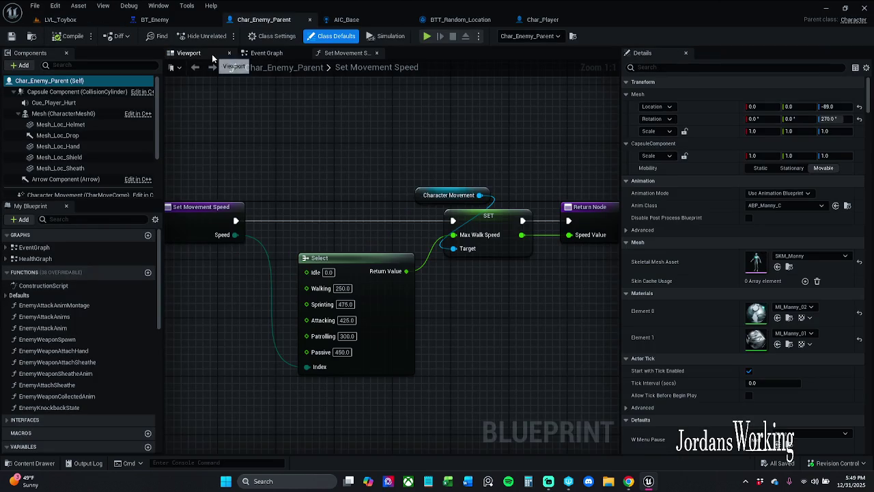
left_click(212, 58)
left_click(398, 222)
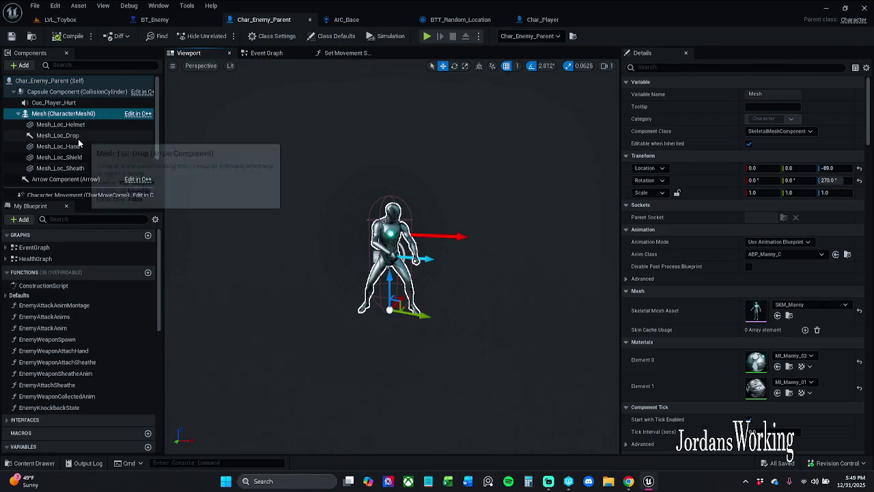
scroll(77, 152, "down", 3)
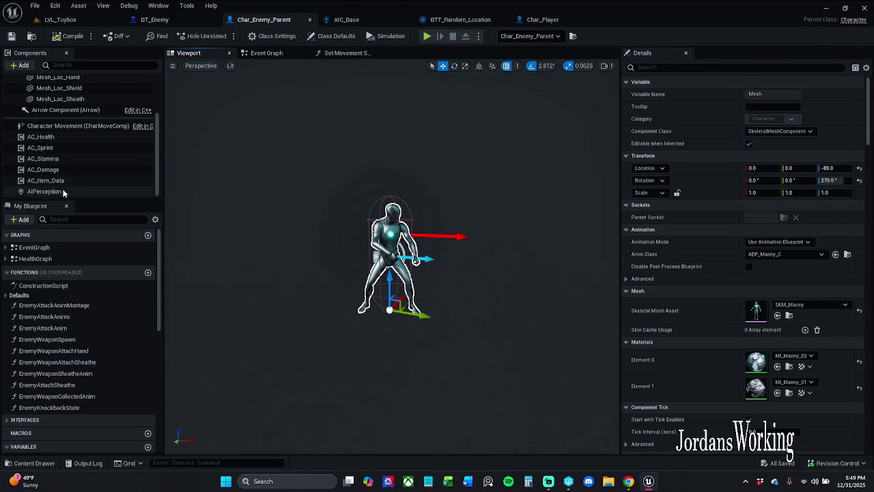
double_click(44, 192)
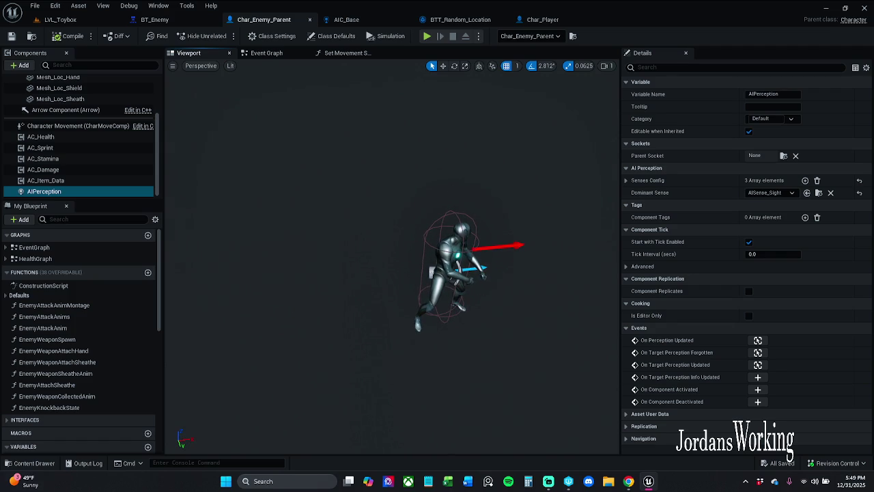
Create a Pawn blueprint named Enemy in the Characters/Enemy folder and open it
left_click(27, 462)
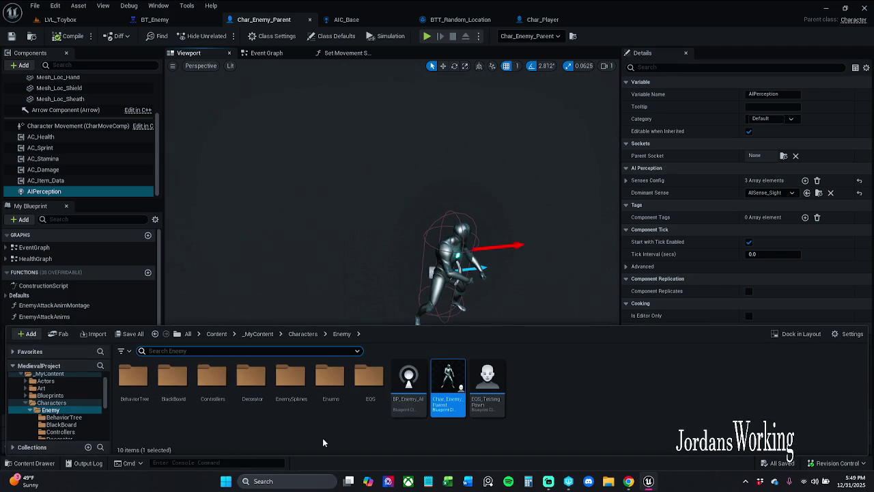
left_click(524, 393)
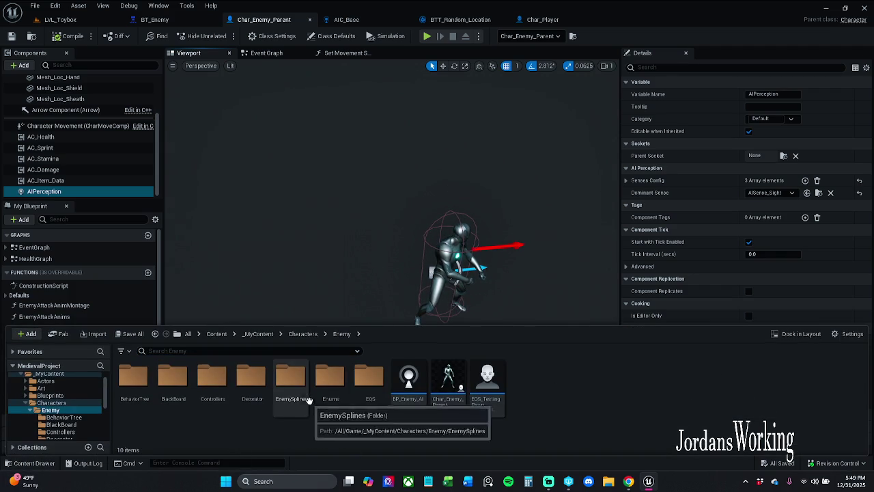
right_click(562, 384)
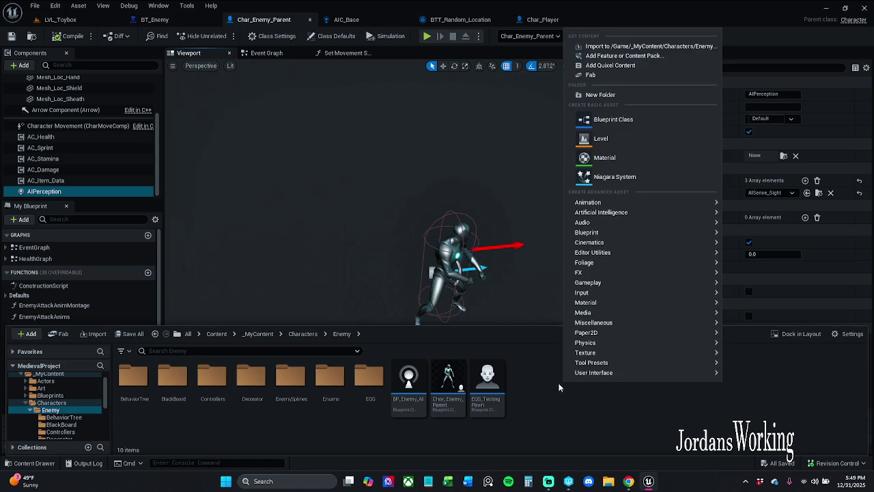
left_click(614, 119)
left_click(348, 192)
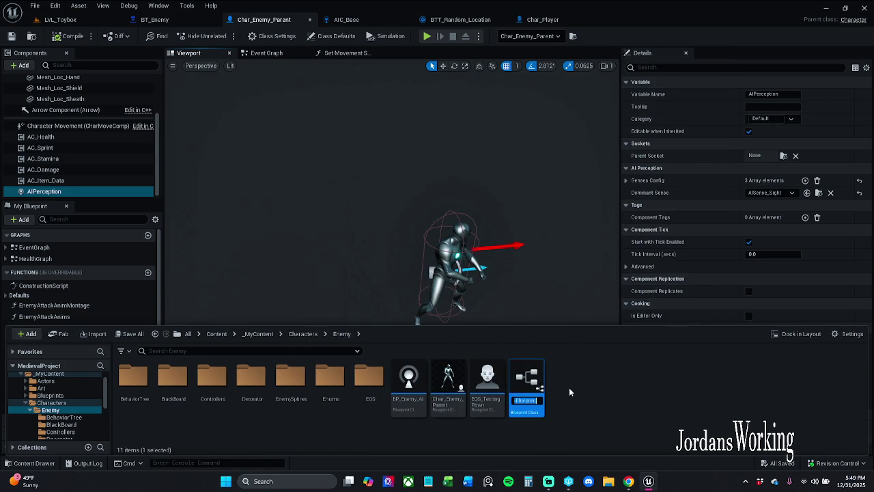
type("BEnemy")
key("Return")
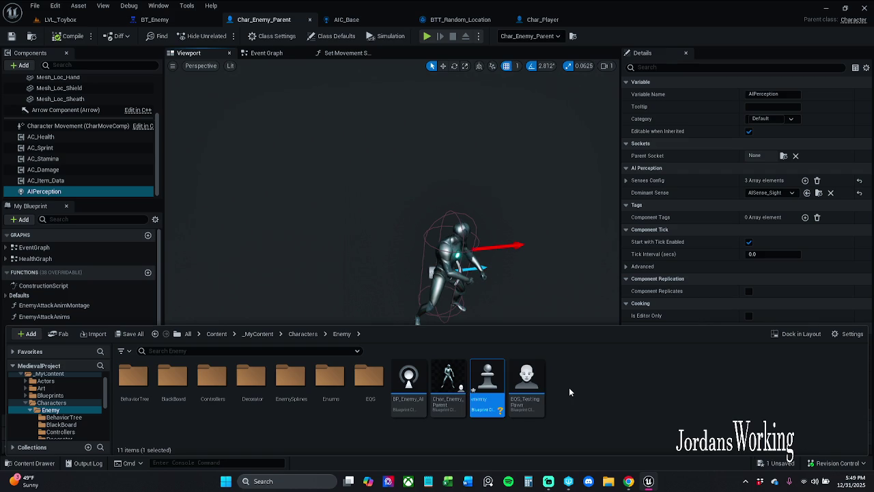
double_click(490, 389)
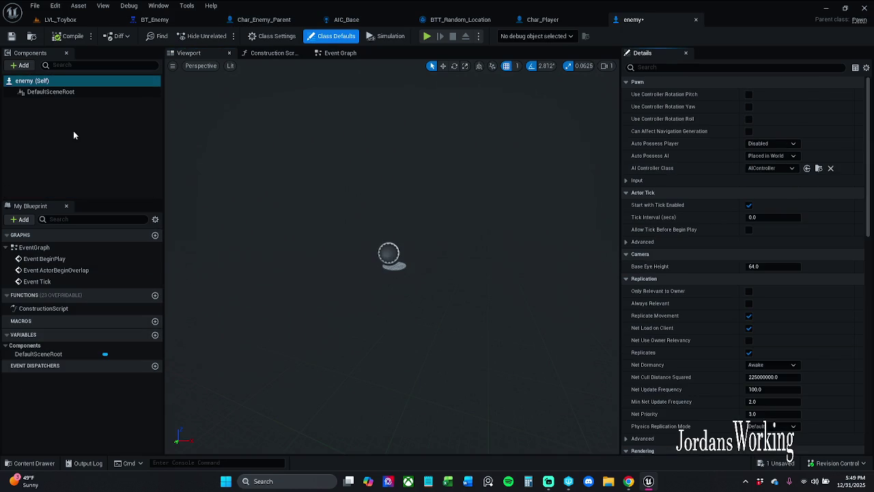
Add a Skeletal Mesh component using ABP_Manny animation and the SK_Mannequin mesh
left_click(22, 65)
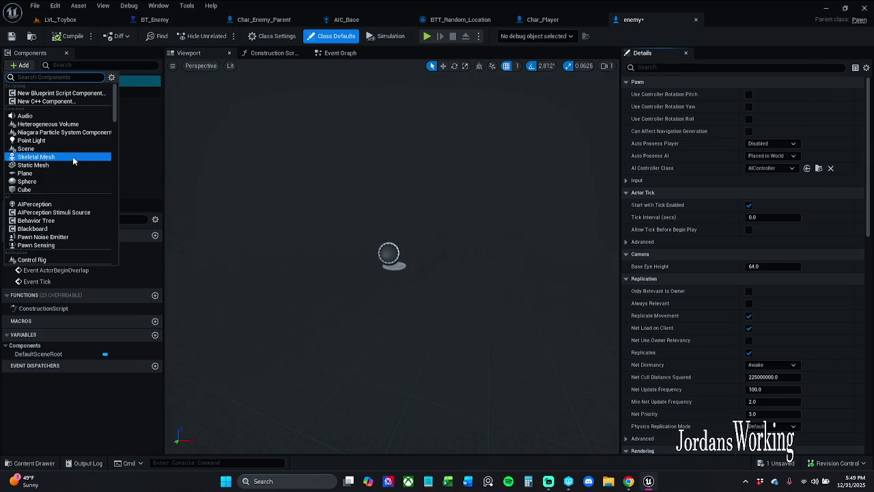
left_click(78, 156)
left_click(800, 242)
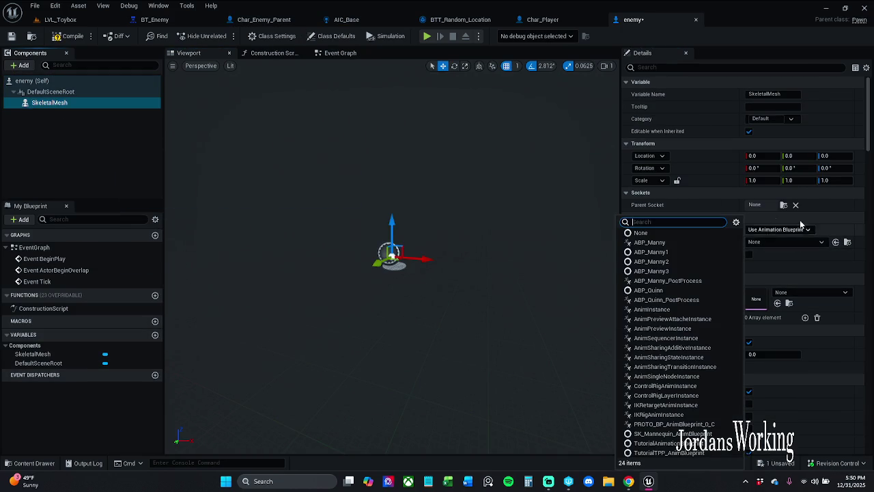
left_click(671, 243)
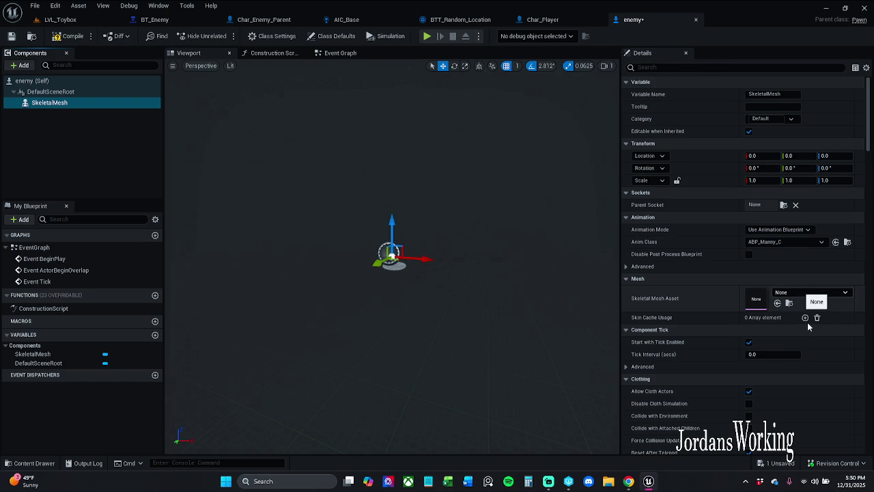
left_click(802, 293)
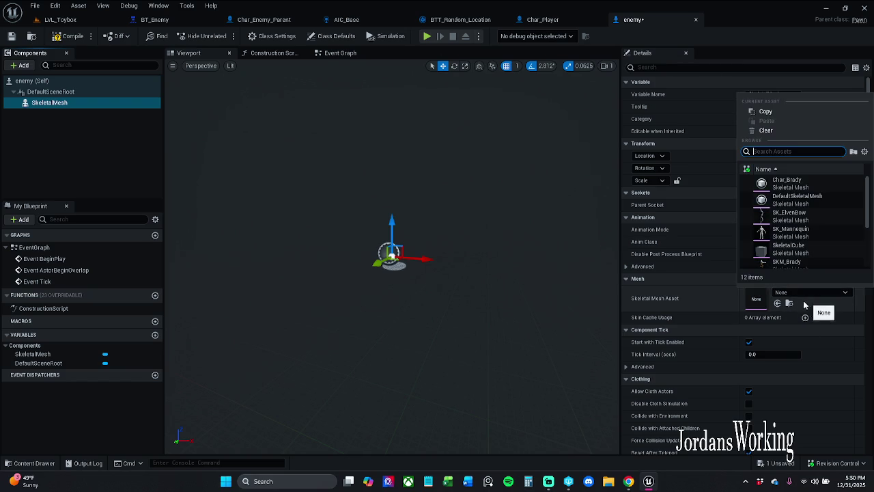
left_click(812, 183)
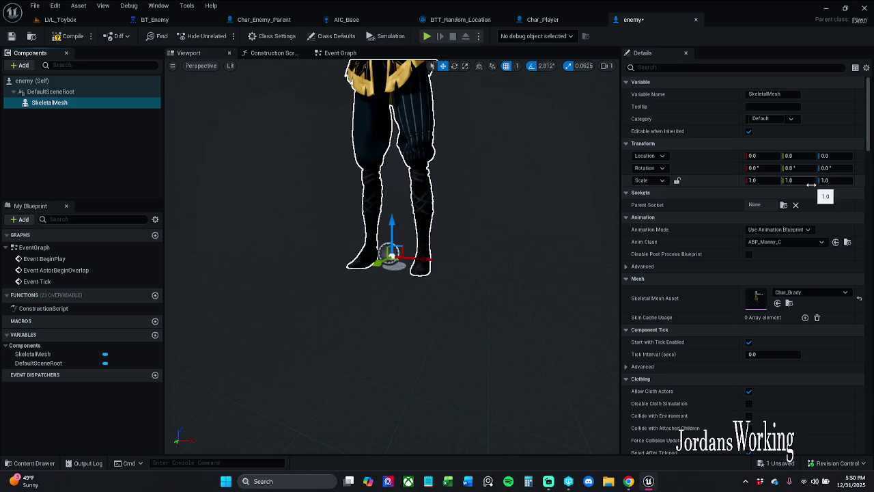
left_click(813, 292)
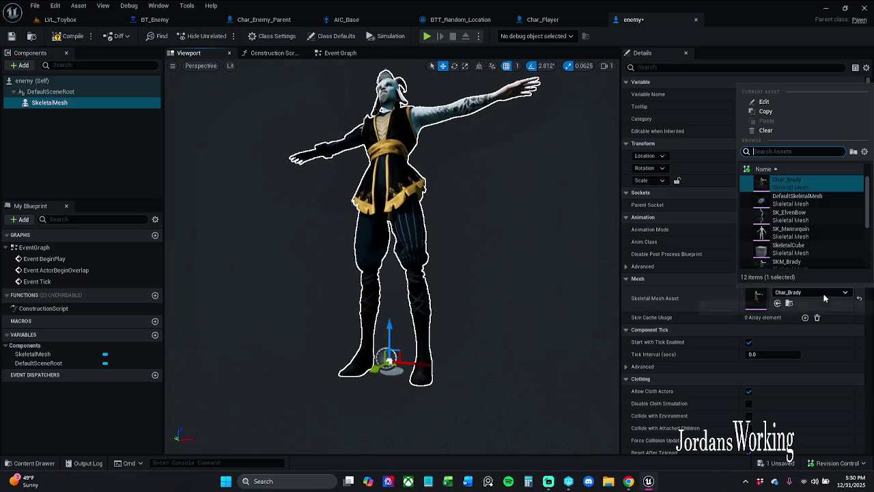
left_click(818, 233)
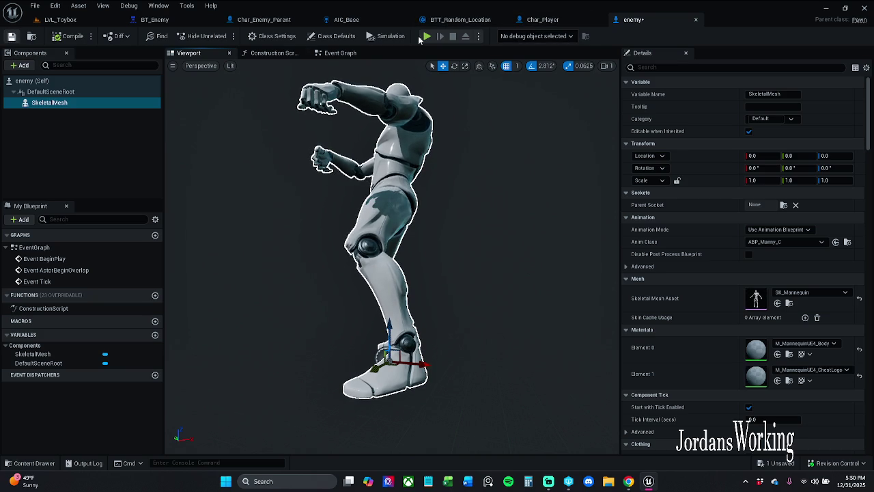
Save the enemy blueprint and start playing LVL_Toybox
key("ctrl+s")
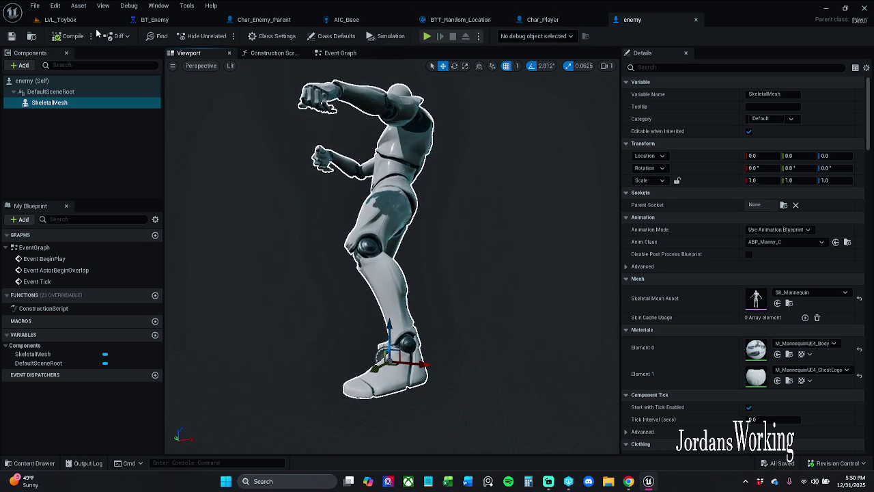
left_click(68, 20)
left_click(222, 36)
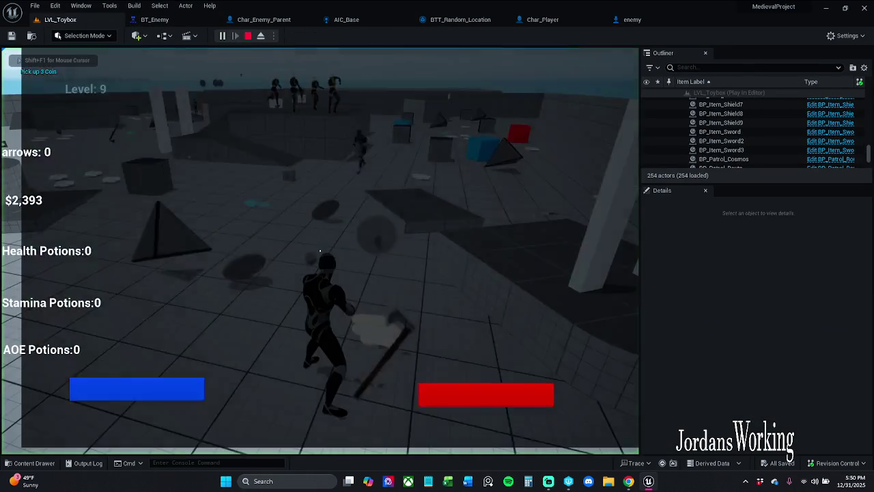
Stop play, place an enemy actor in the level, test-run it, then reopen the enemy blueprint
key("Escape")
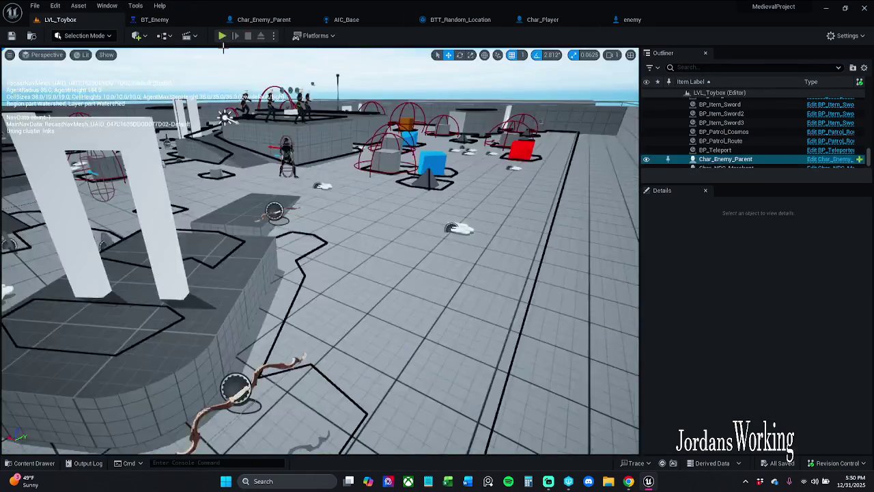
mouse_move(487, 396)
left_mouse_down()
mouse_move(306, 244)
mouse_move(259, 195)
mouse_move(266, 194)
left_mouse_up()
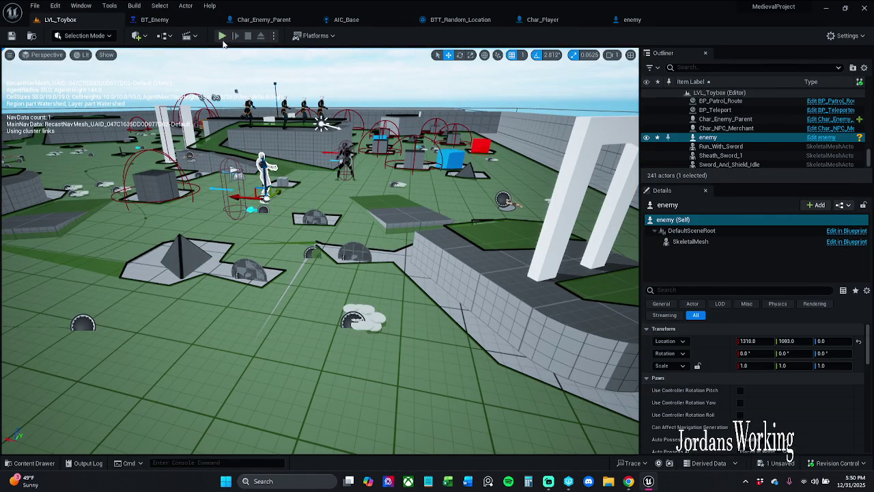
left_click(222, 37)
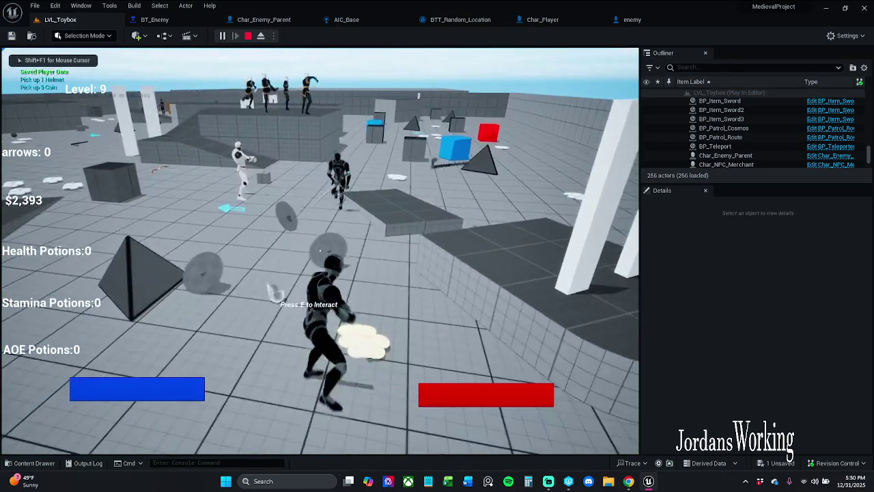
key("w")
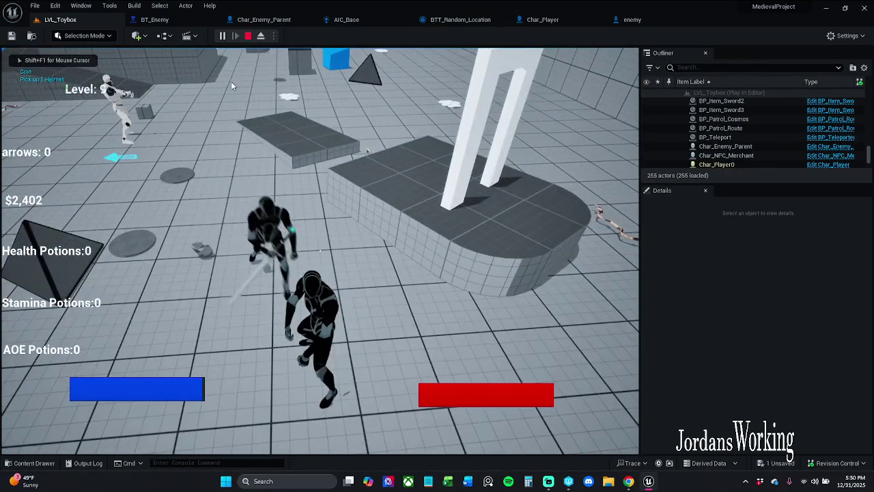
key("Escape")
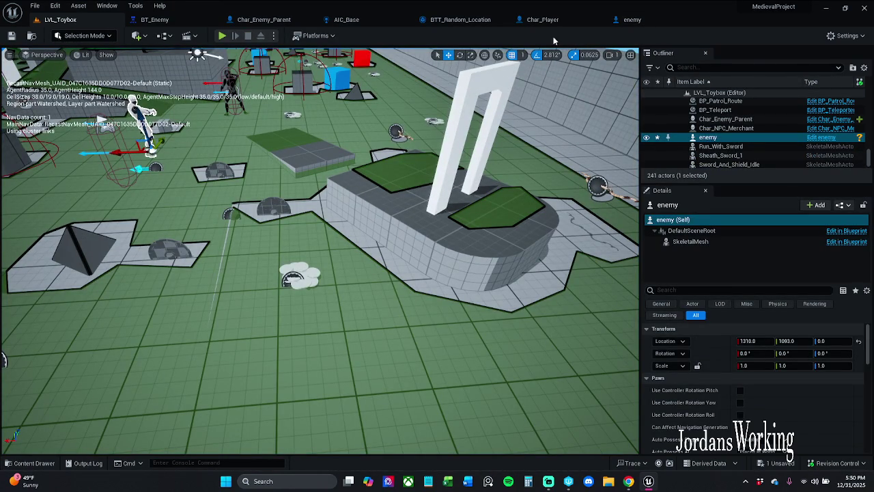
left_click(632, 19)
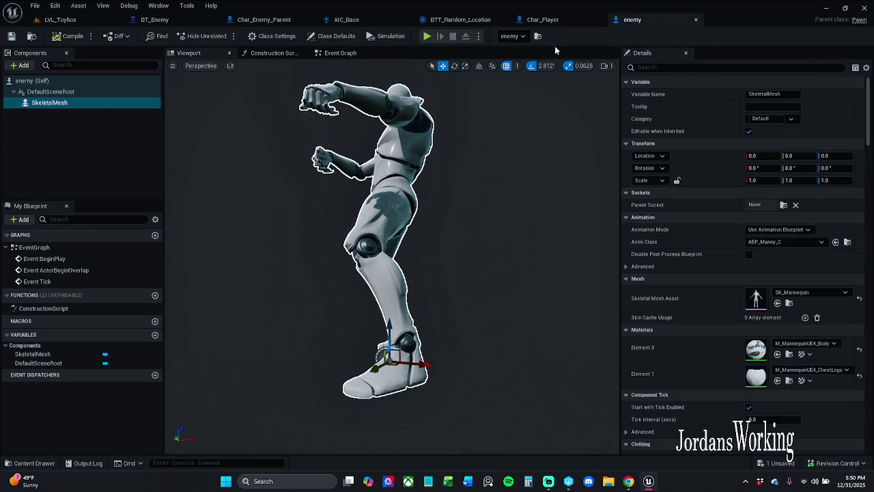
Delete the BeginPlay, ActorBeginOverlap and Tick nodes from the enemy's Event Graph
left_click(342, 53)
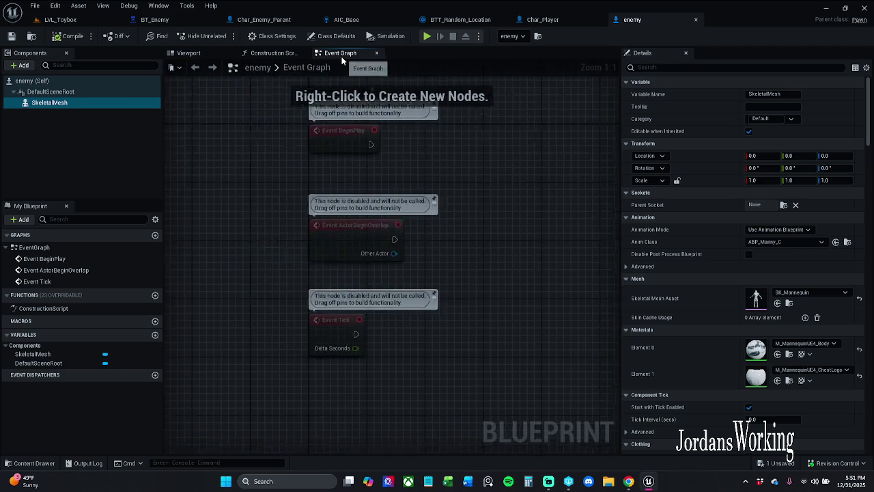
left_click(271, 53)
left_click(303, 52)
left_click(274, 54)
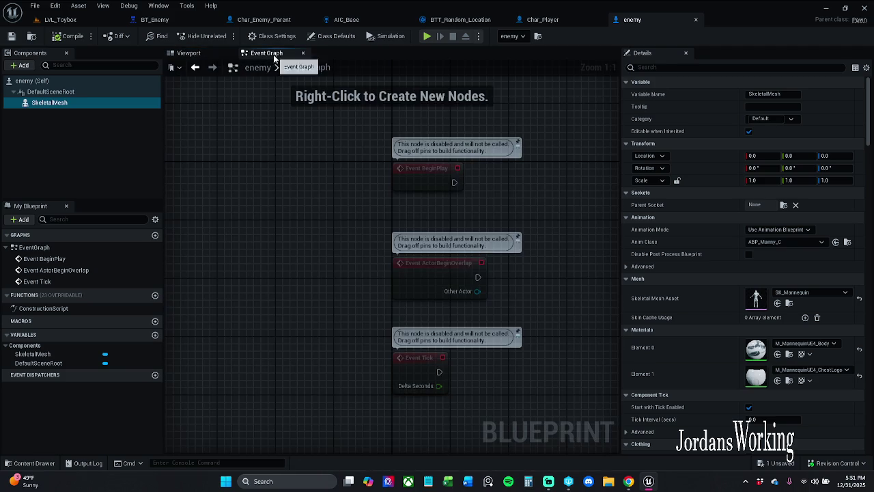
left_click_drag(300, 384, 530, 138)
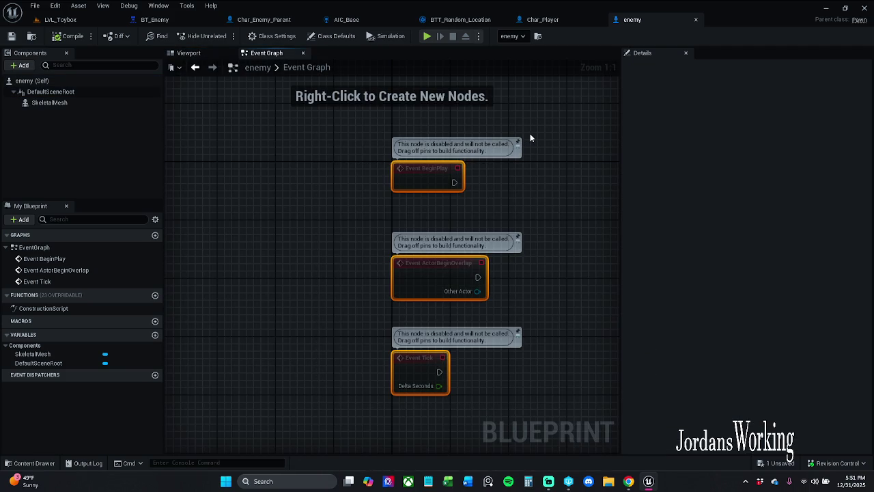
key("Delete")
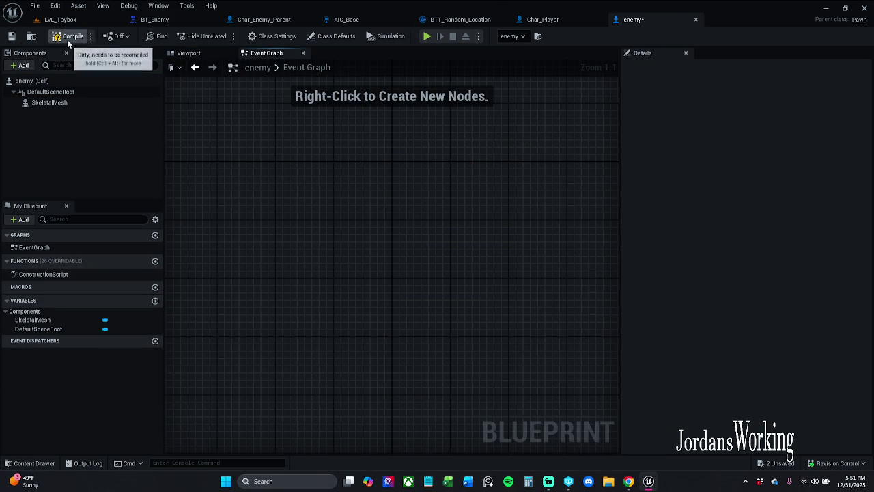
Look through BT_Enemy, Char_Enemy_Parent, AIC_Base and Char_Player, then return to the enemy's Viewport
left_click(154, 19)
mouse_move(381, 245)
left_mouse_down()
mouse_move(218, 250)
mouse_move(375, 248)
mouse_move(227, 250)
mouse_move(313, 247)
left_mouse_up()
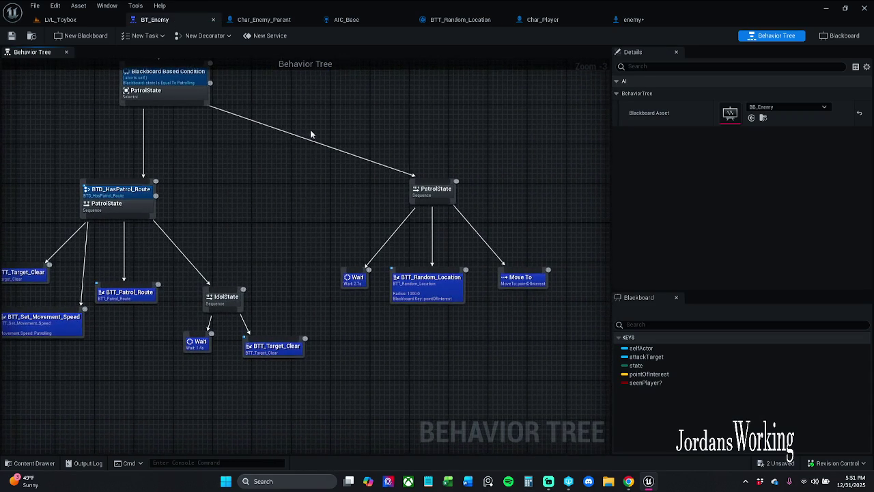
left_click(274, 24)
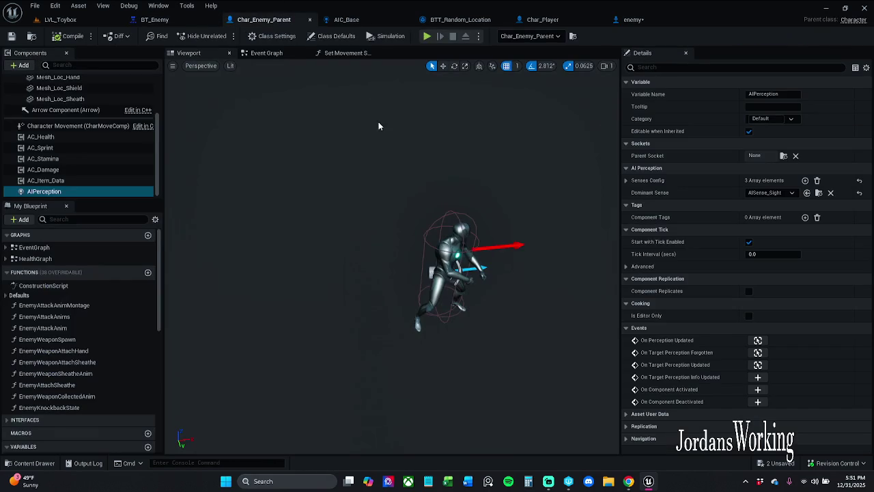
left_click(349, 20)
left_click(460, 21)
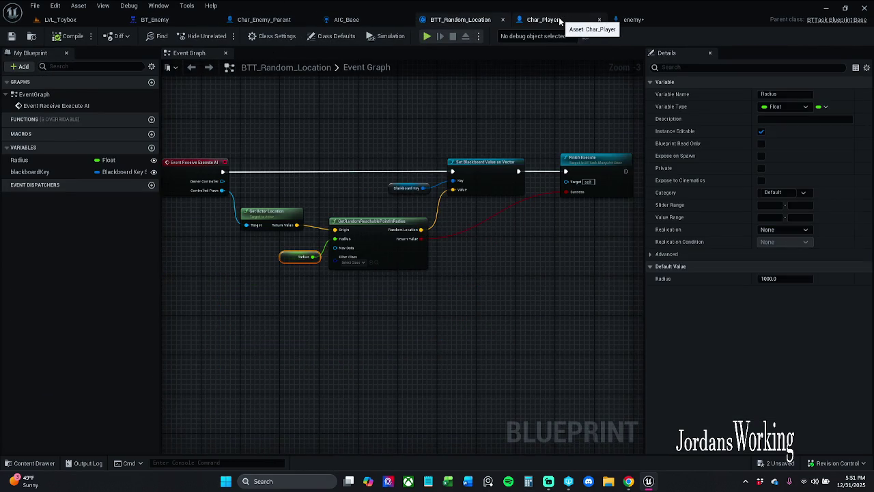
left_click(559, 21)
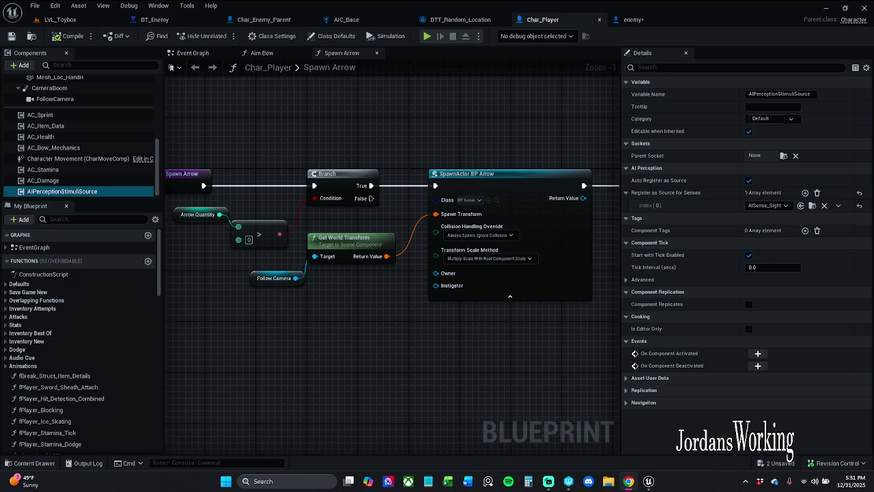
left_click(641, 20)
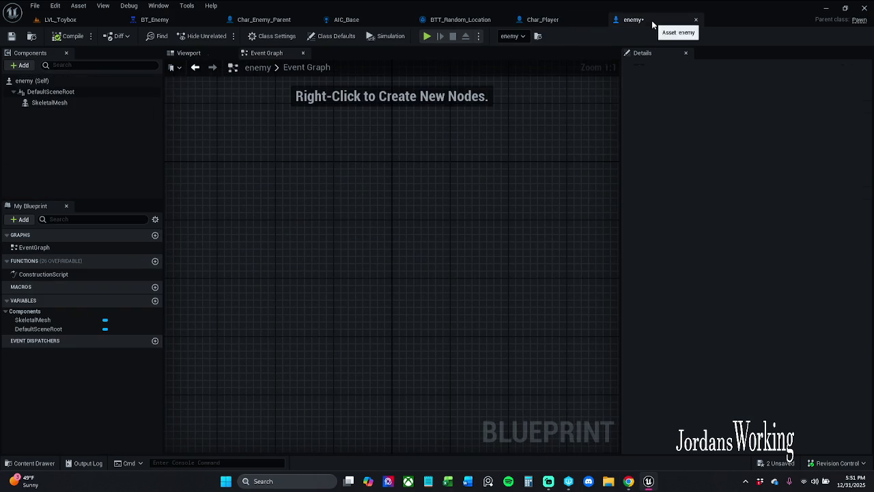
left_click(188, 53)
left_click_drag(248, 264, 248, 257)
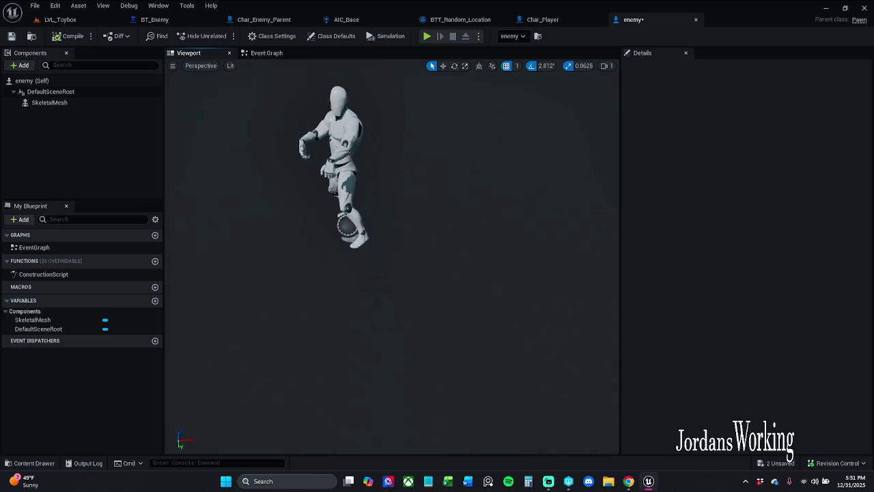
left_click(20, 65)
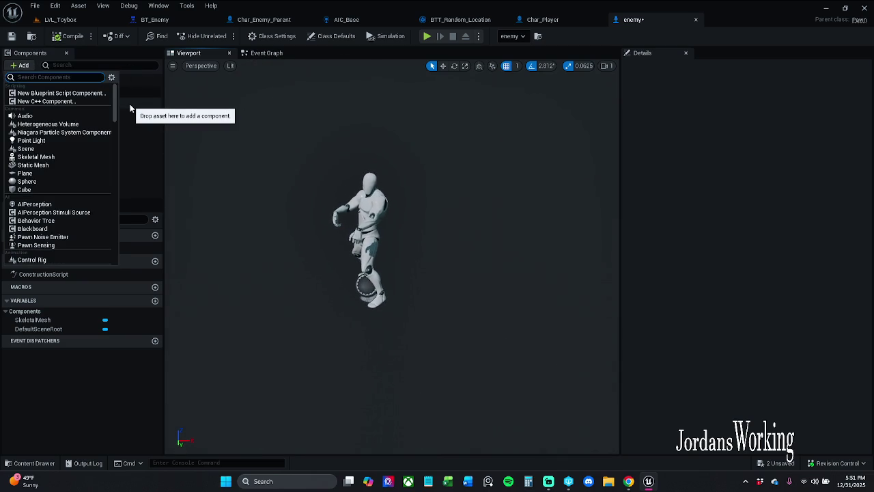
Add an AIPerception component to the enemy Pawn blueprint and keep it selected
type("ai perce")
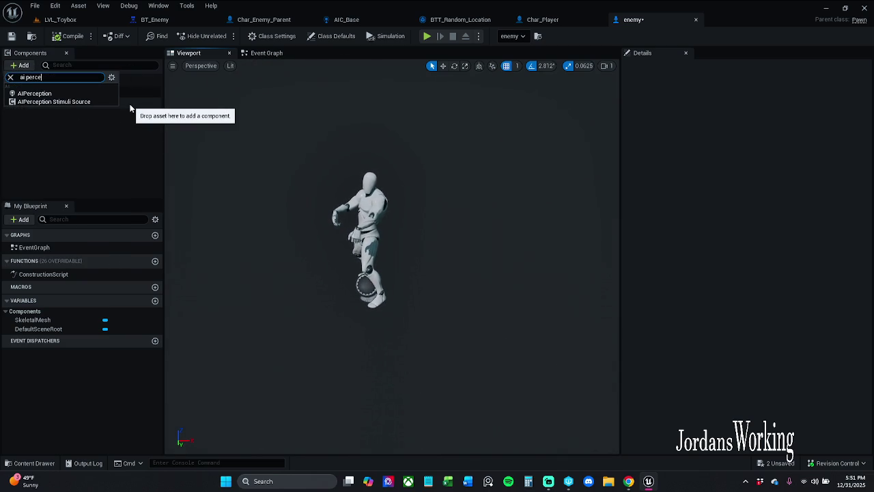
left_click(41, 92)
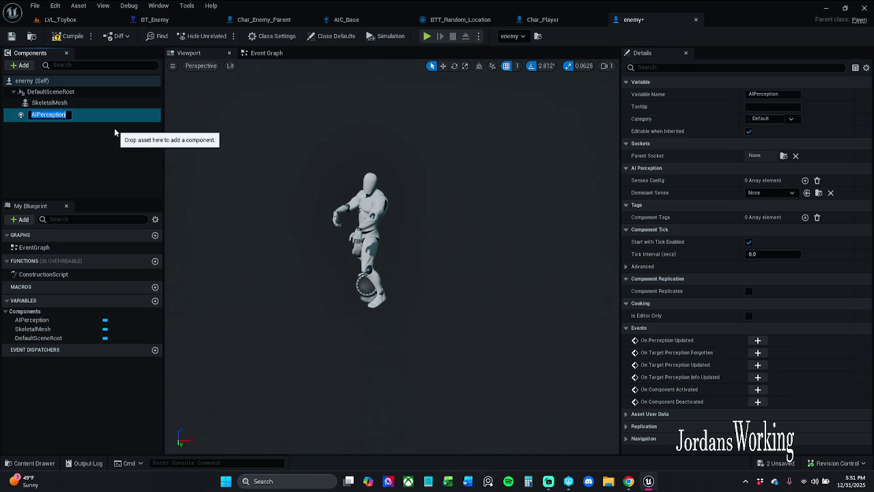
left_click(66, 104)
left_click(71, 113)
mouse_move(232, 140)
left_mouse_down()
mouse_move(205, 140)
mouse_move(239, 140)
left_mouse_up()
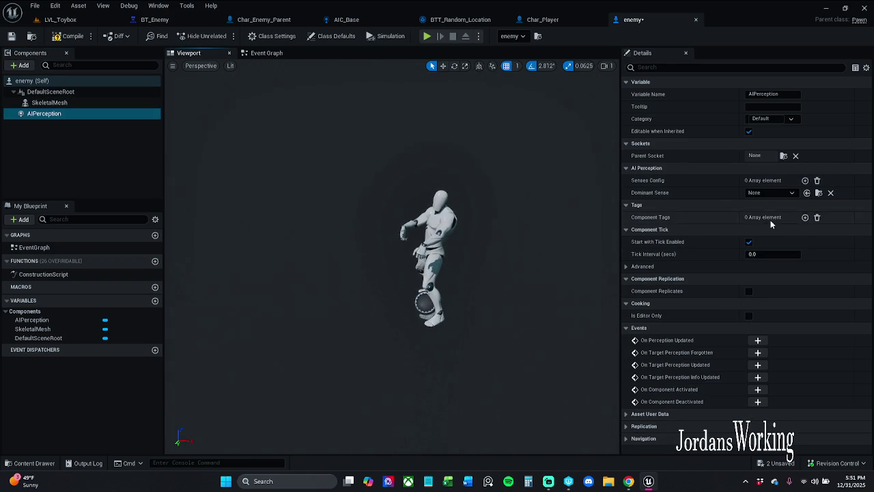
Add an AI Sight config as sense [0] in Senses Config, showing Sight Radius 3000 and Lose Sight 3500
left_click(772, 195)
left_click(800, 200)
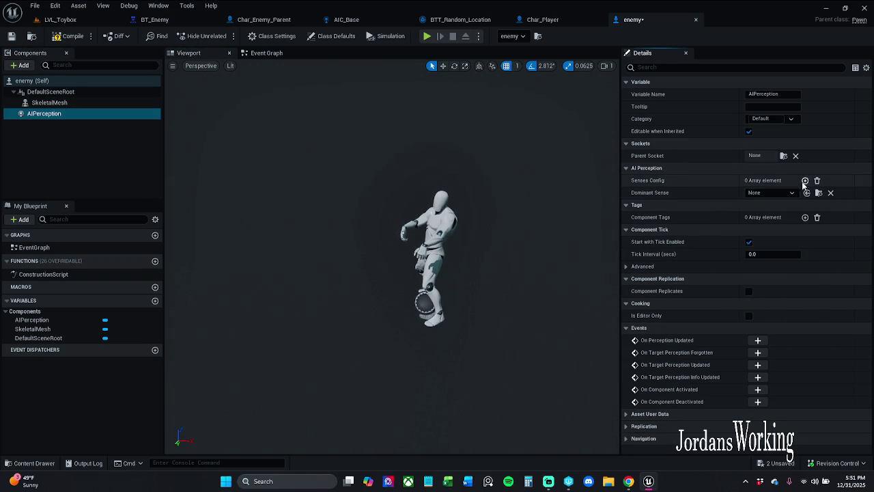
left_click(805, 181)
left_click(799, 193)
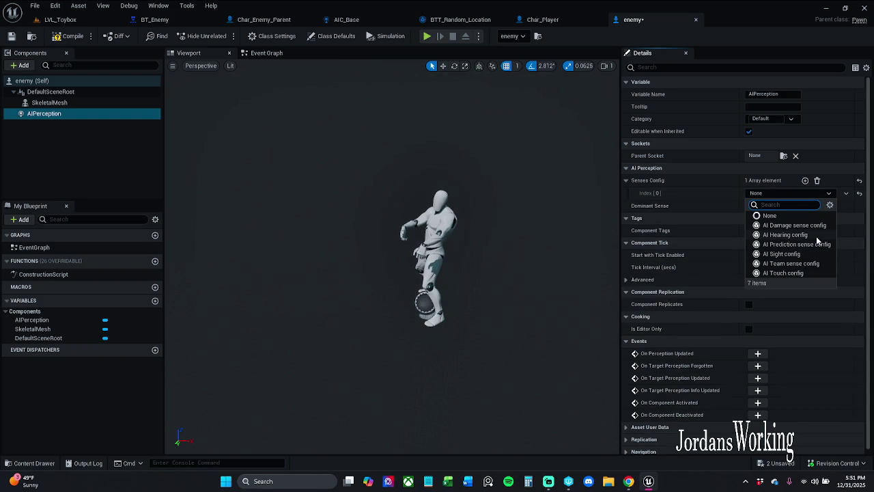
left_click(798, 253)
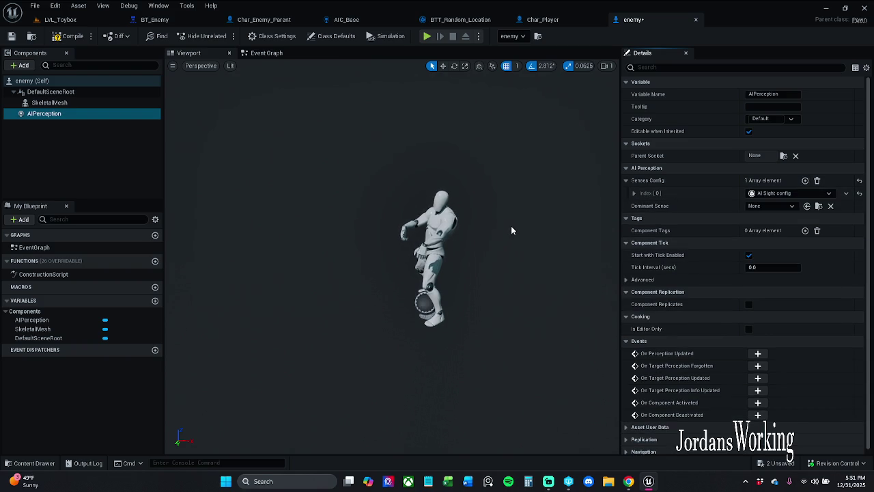
left_click(633, 193)
left_click(639, 205)
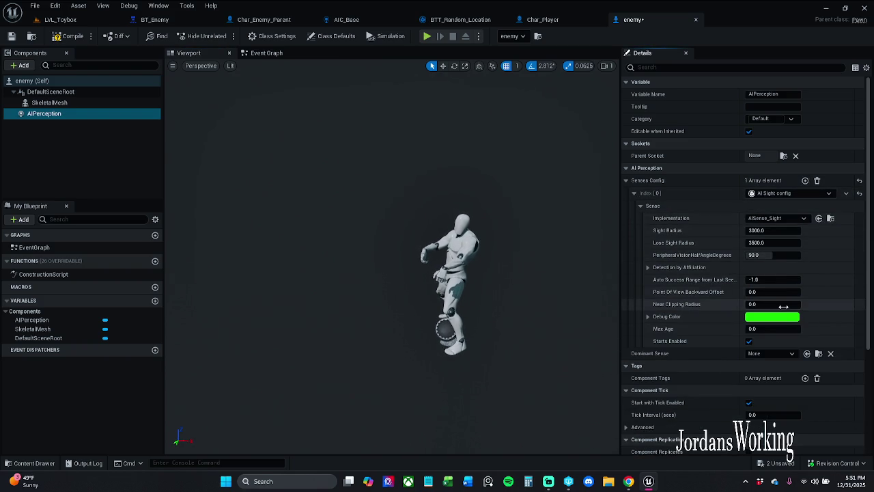
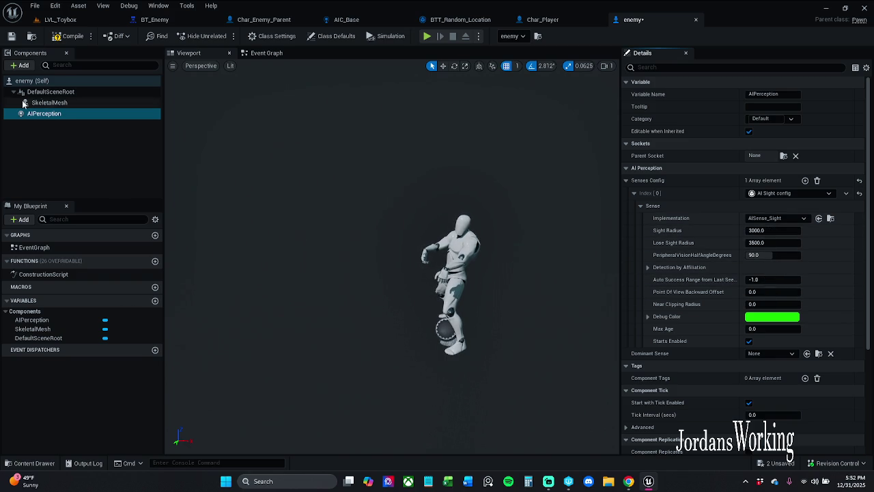
Delete the AIPerception component from the enemy test blueprint, compile it, and close it
left_click(65, 103)
left_click(74, 113)
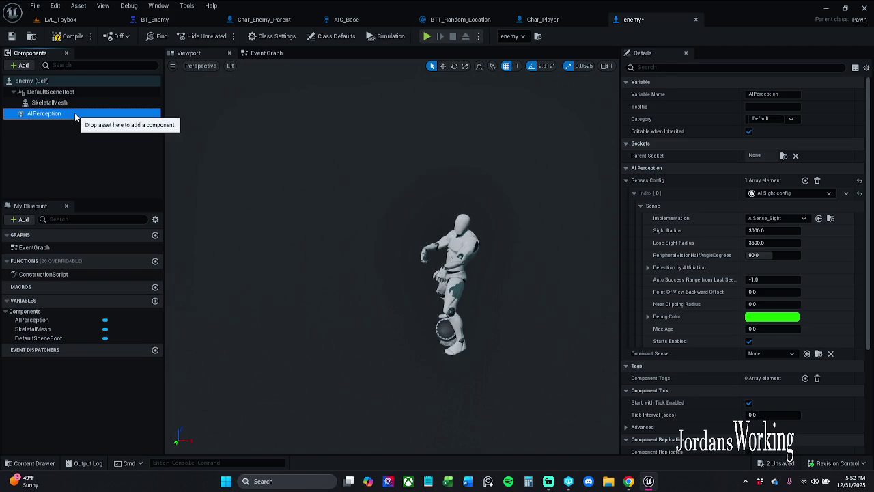
key("Delete")
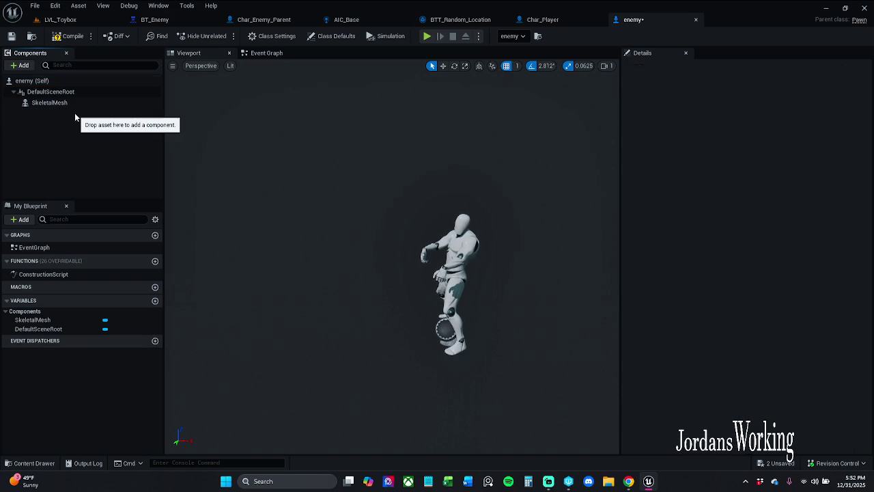
left_click(66, 41)
left_click(695, 20)
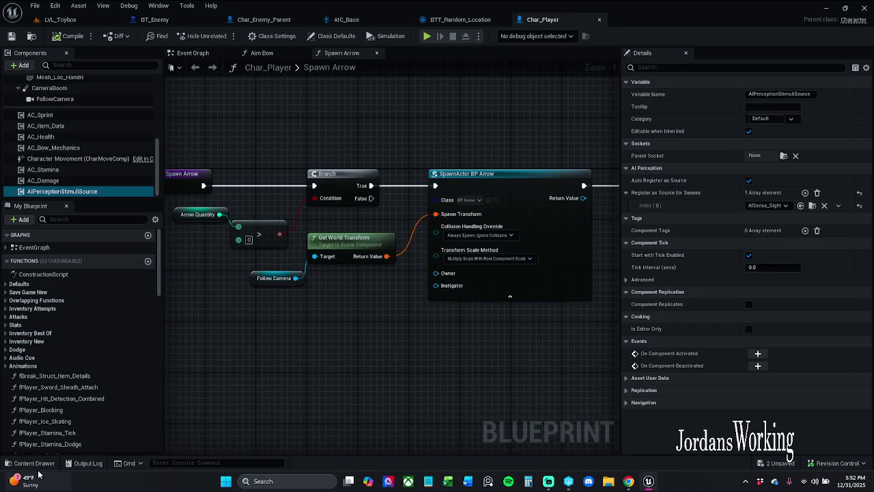
Force delete the leftover enemy test asset from the Enemy folder
left_click(24, 463)
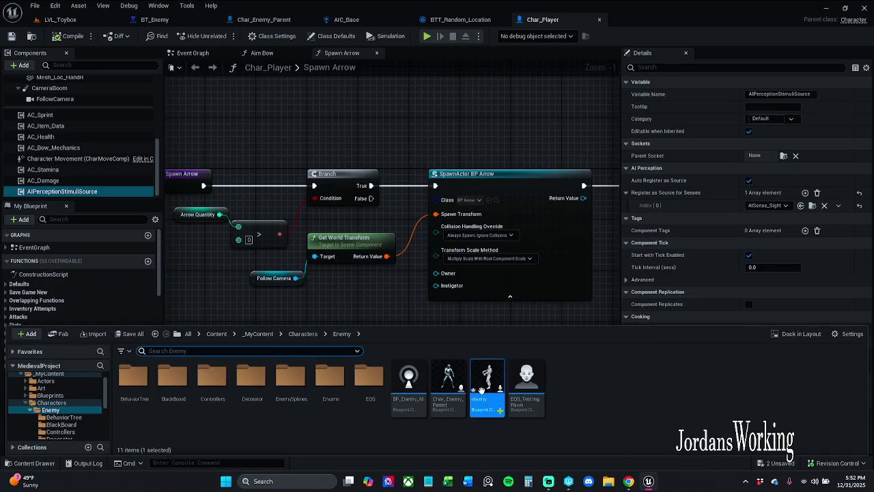
right_click(482, 390)
left_click(508, 218)
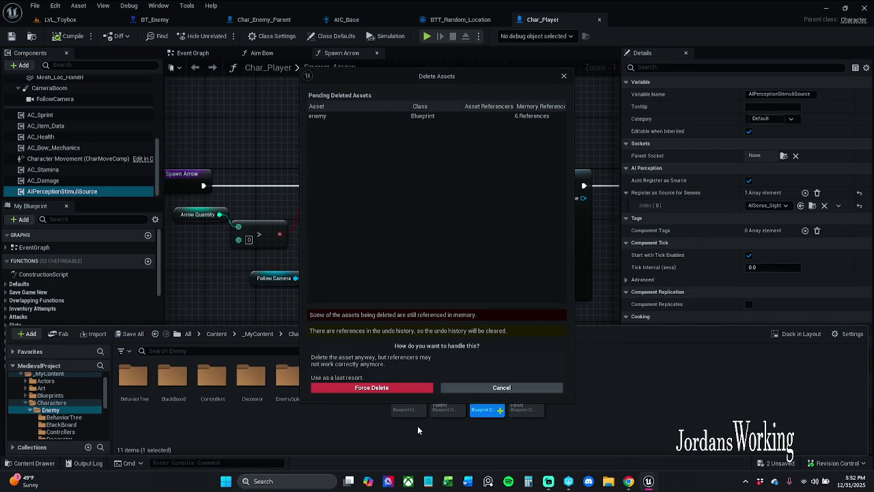
left_click(384, 387)
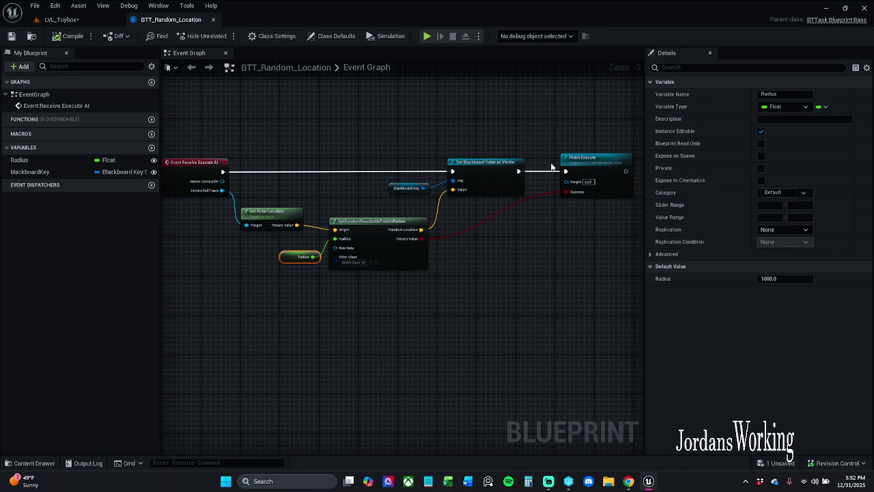
Check out the LVL_Toybox level for editing
left_click(61, 19)
left_click(11, 35)
left_click(471, 345)
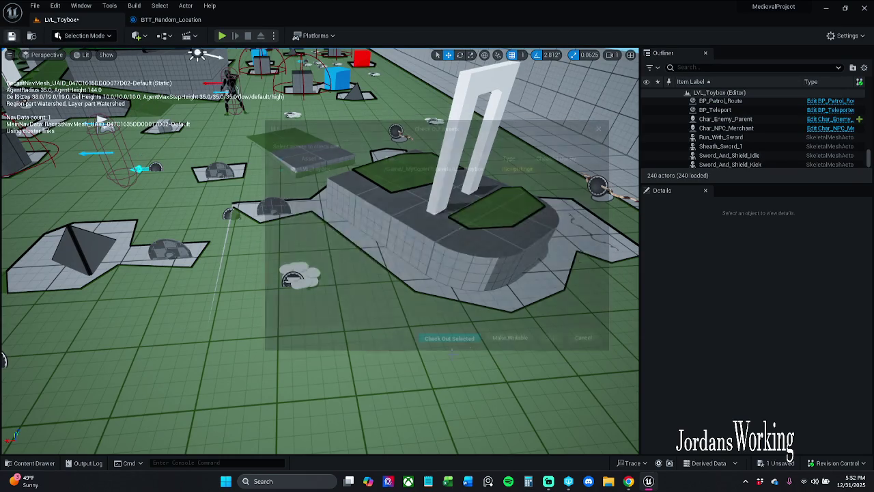
Open Char_Enemy_Parent from the Enemy folder to its Event Graph
left_click(29, 463)
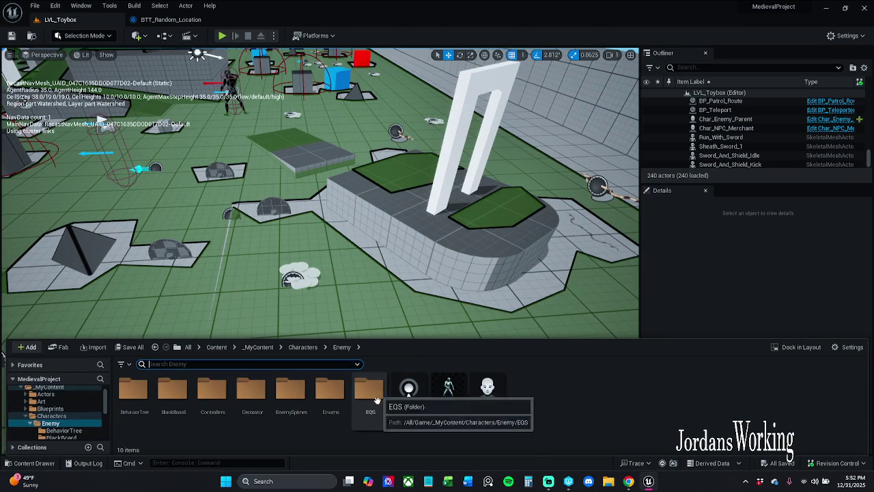
double_click(455, 407)
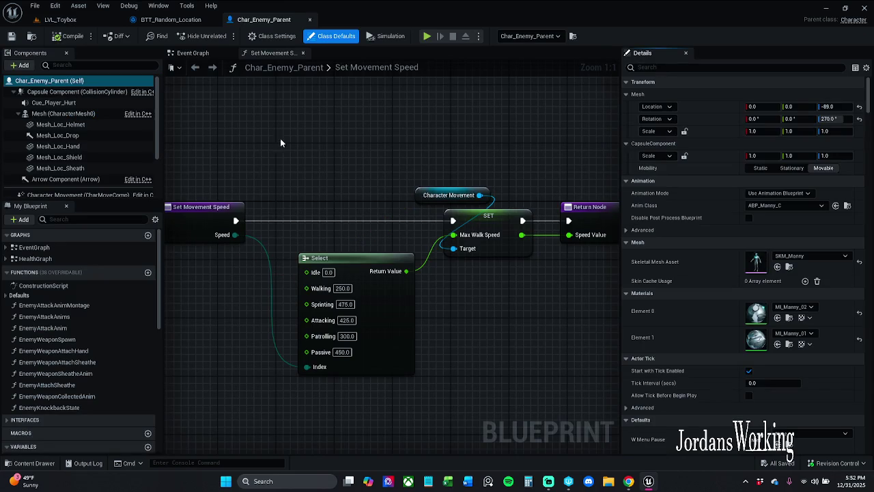
left_click(186, 53)
left_click(60, 19)
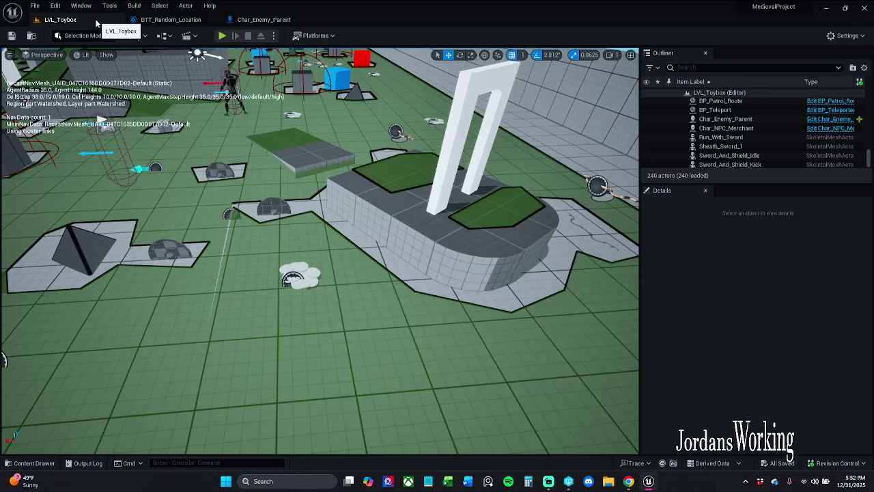
left_click(264, 19)
Remove the first and damage sense entries from Char_Enemy_Parent's AIPerception Senses Config
scroll(73, 167, "down", 3)
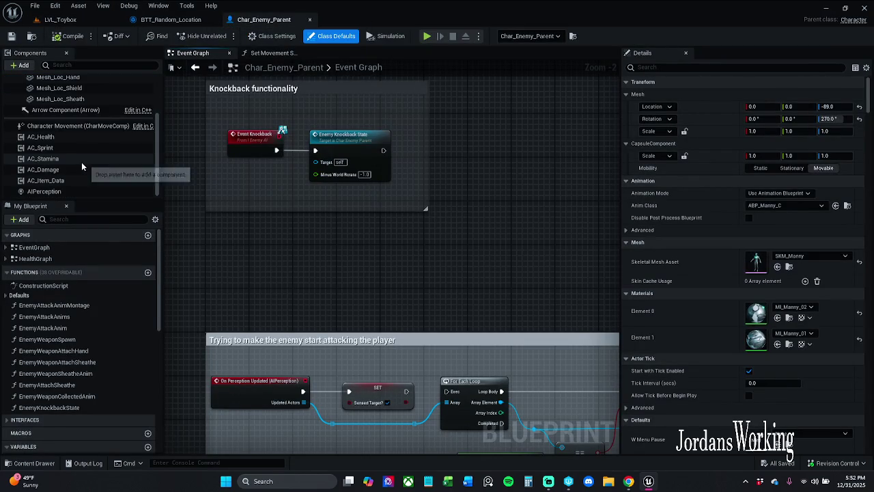
left_click(74, 194)
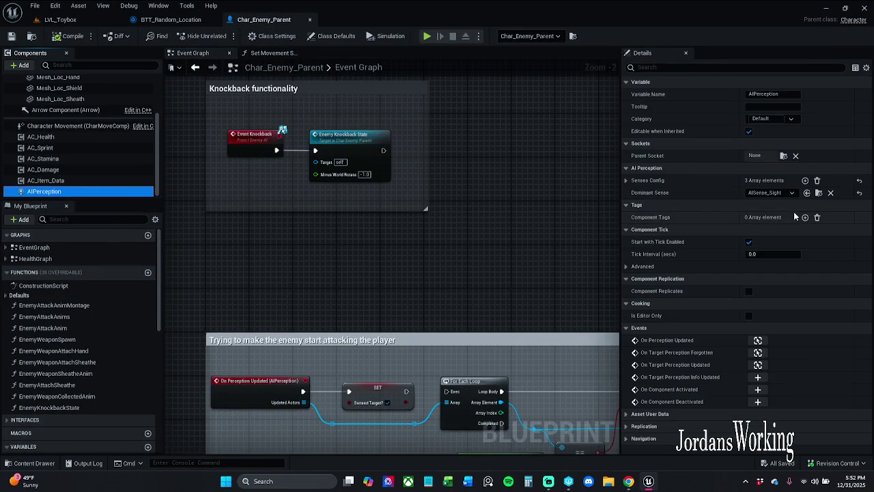
left_click(626, 181)
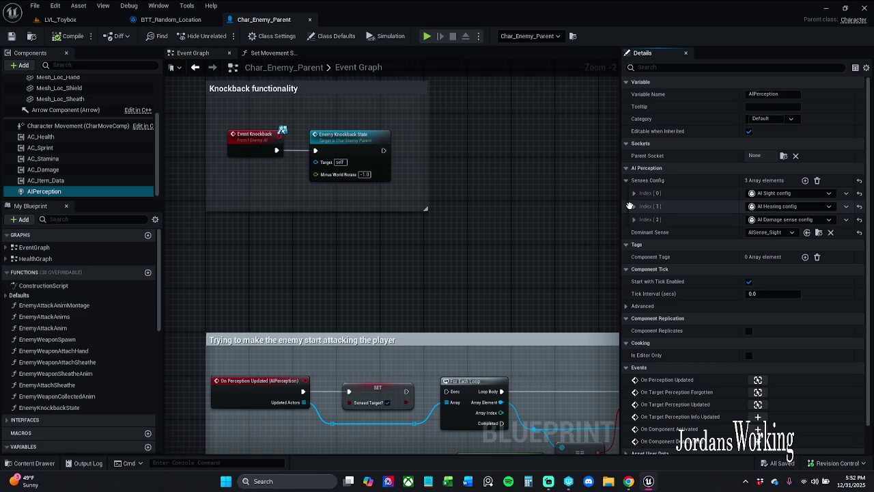
left_click(845, 194)
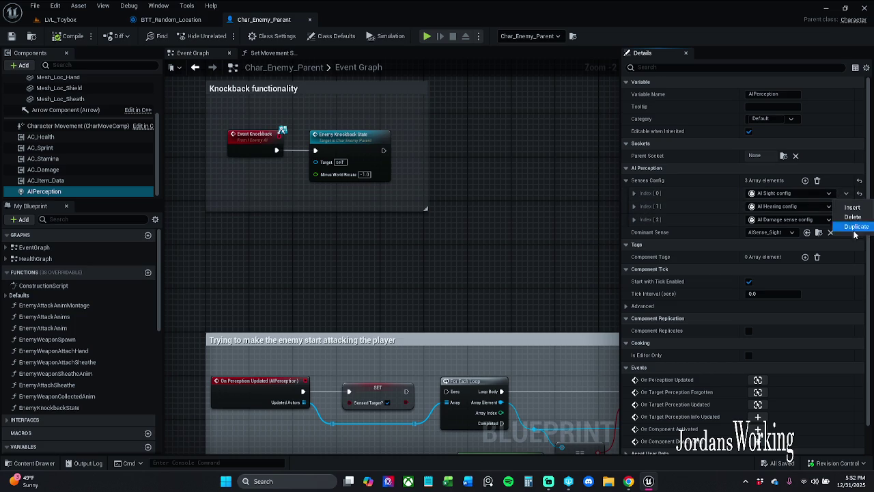
left_click(860, 217)
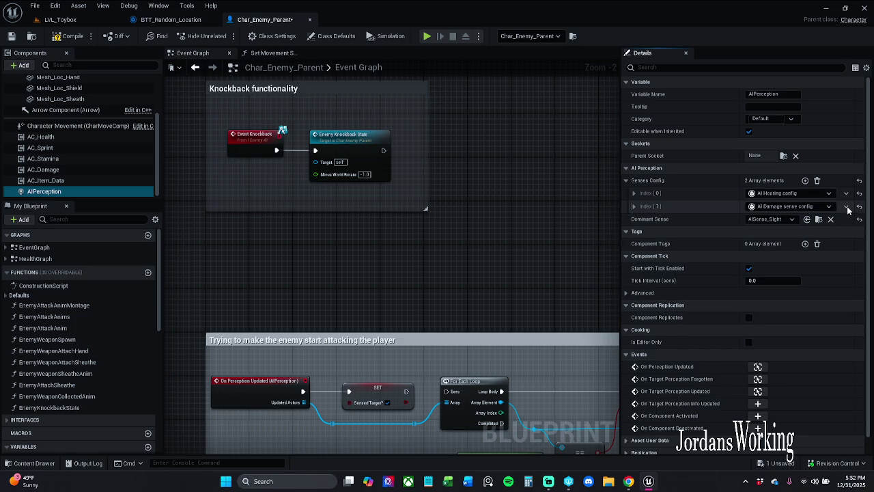
left_click(847, 207)
left_click(855, 230)
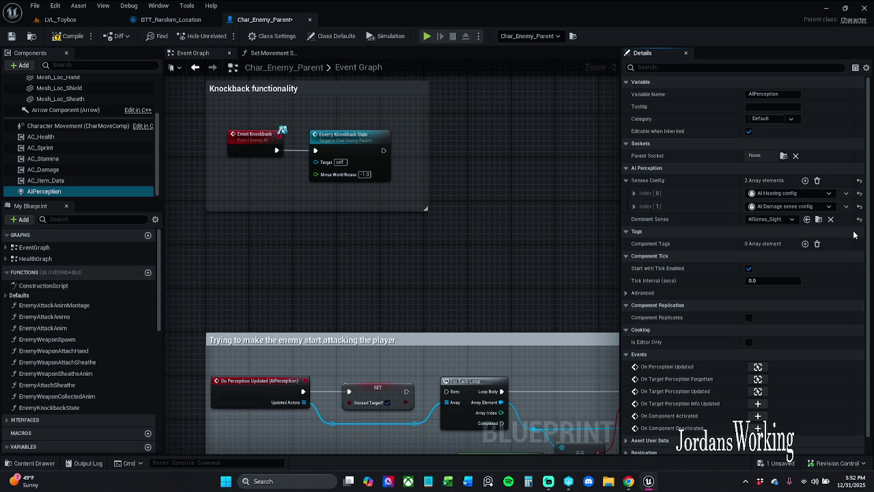
Change the remaining hearing sense entry to the AI Sight config
left_click(633, 193)
left_click(640, 206)
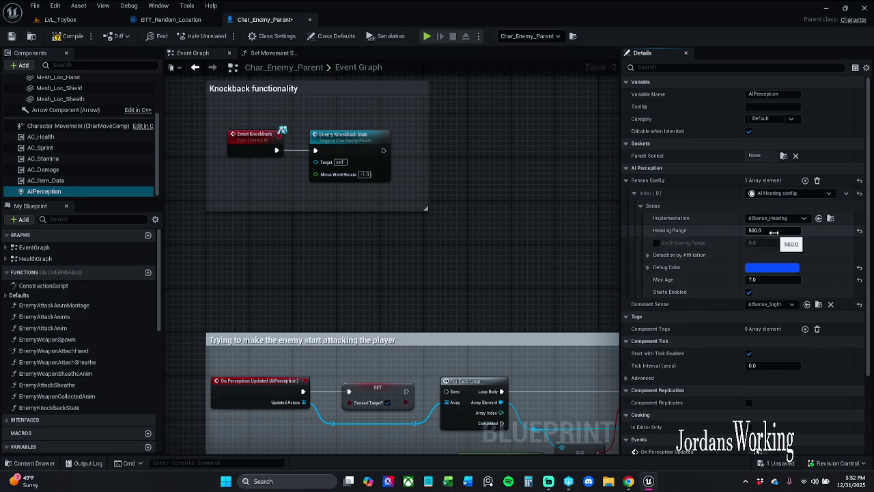
left_click(788, 193)
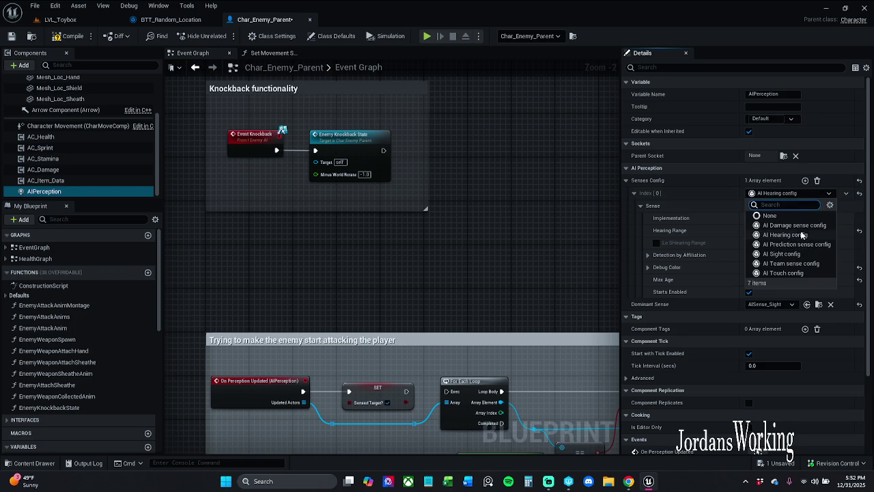
left_click(803, 253)
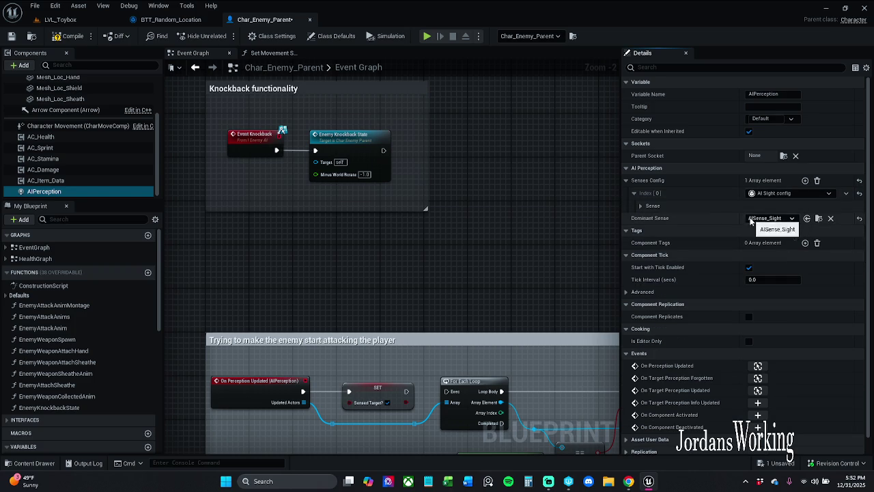
left_click(640, 206)
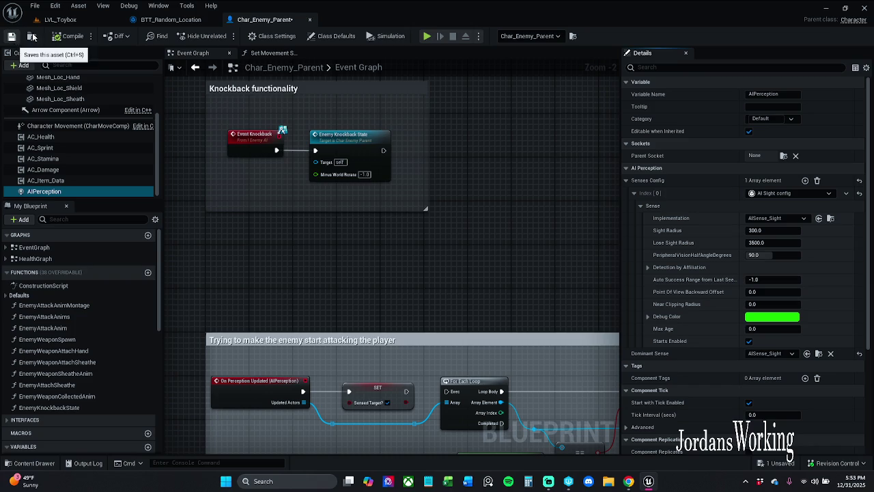
Set Sight Radius 300 and peripheral half-angle 45.36, then check out and save the blueprint
left_click(10, 36)
left_click(468, 343)
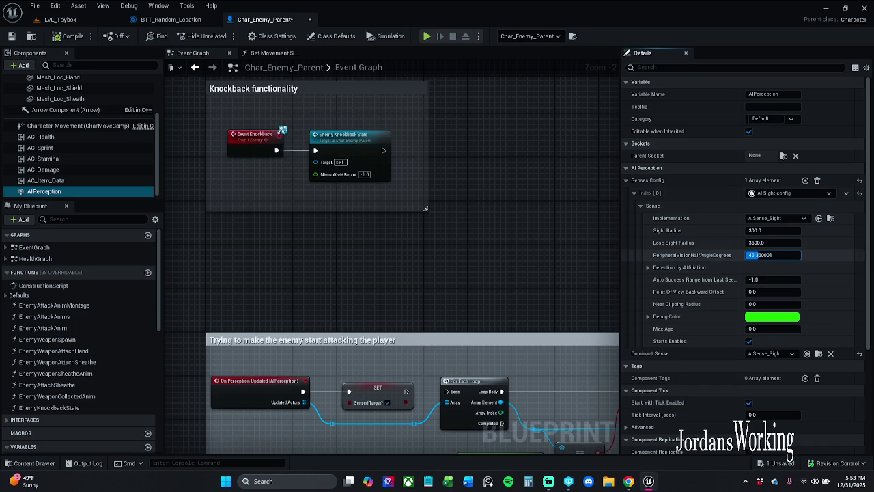
key("Return")
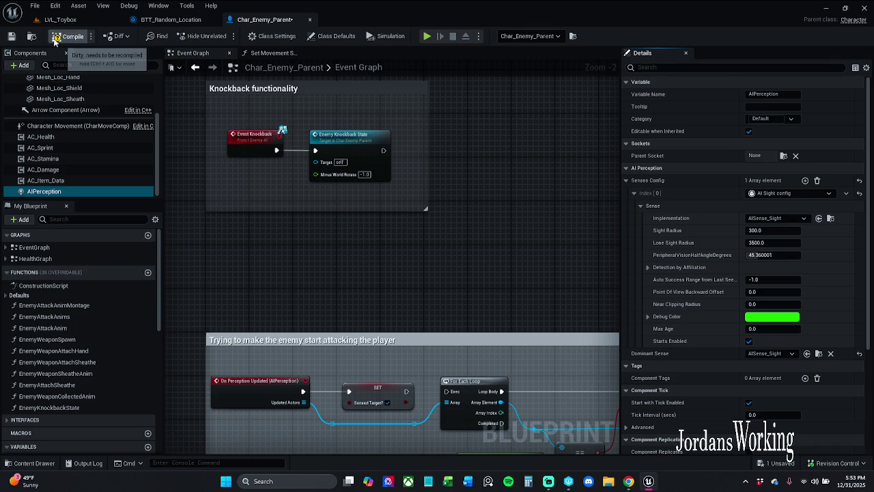
left_click(12, 37)
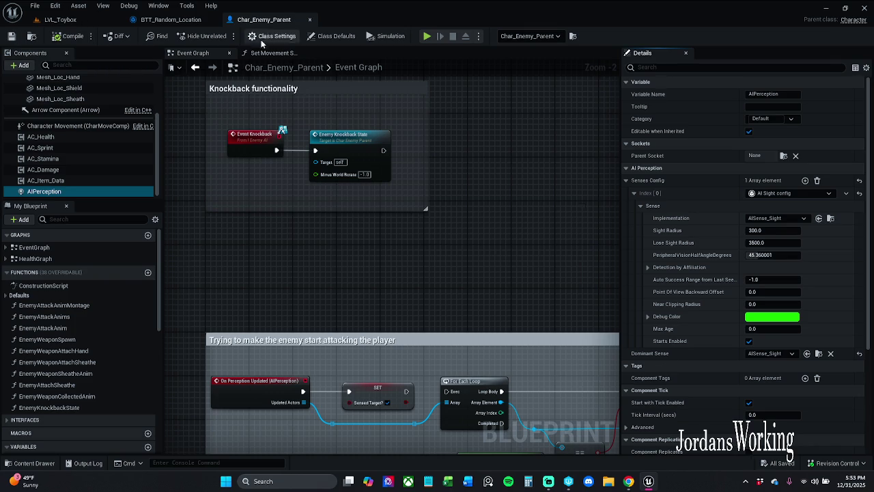
scroll(81, 90, "up", 2)
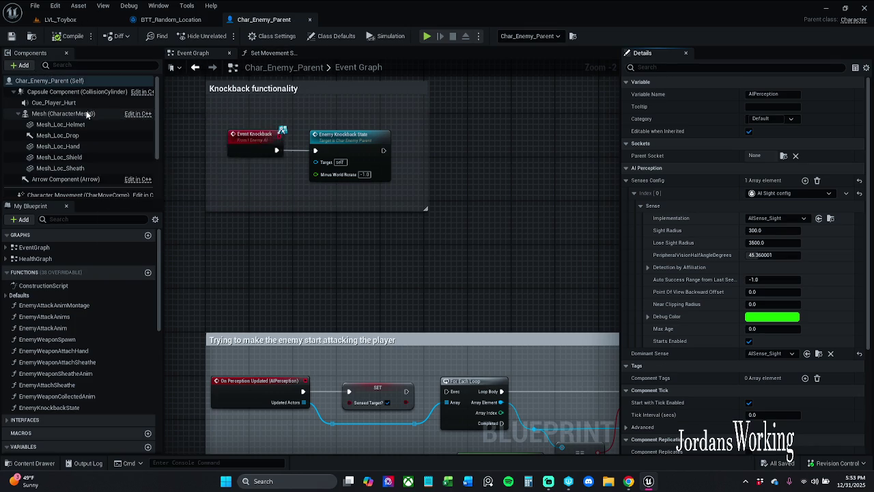
double_click(69, 80)
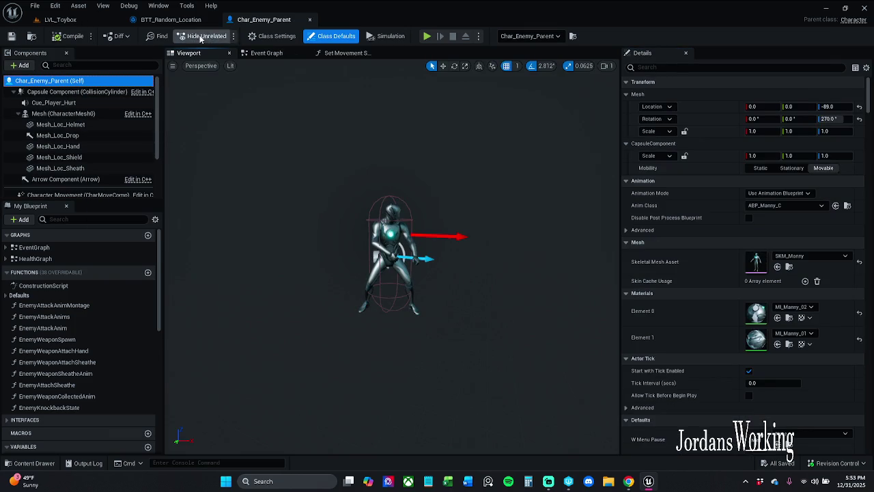
left_click(69, 19)
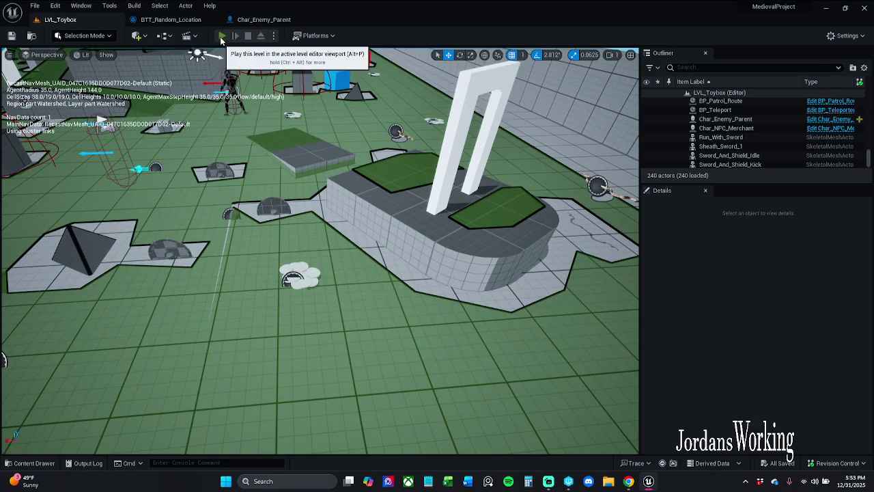
left_click(221, 36)
key("apostrophe")
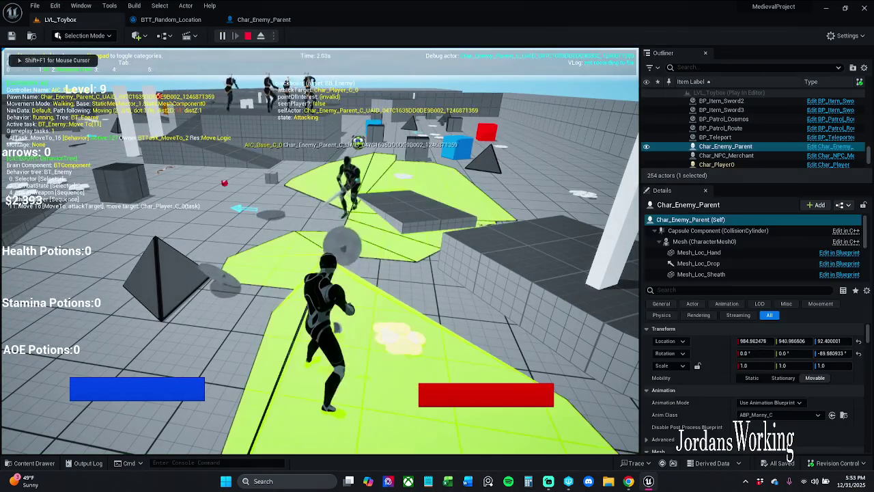
key("KP_0")
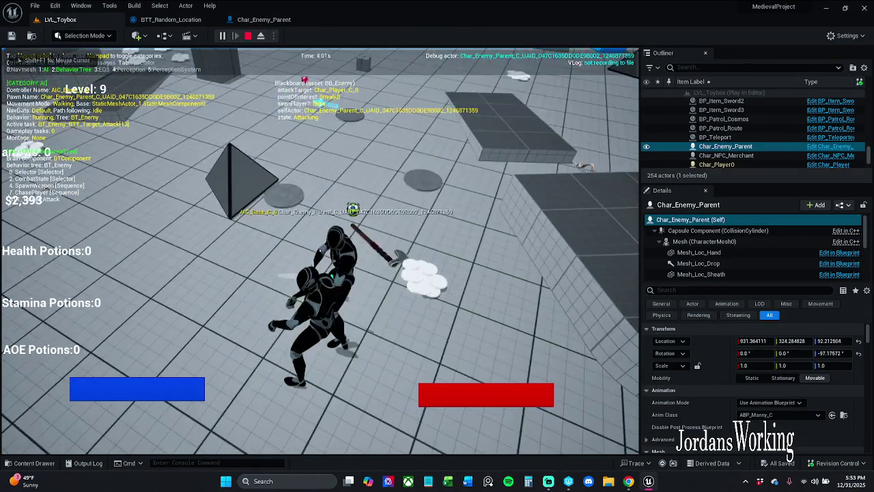
key("KP_4")
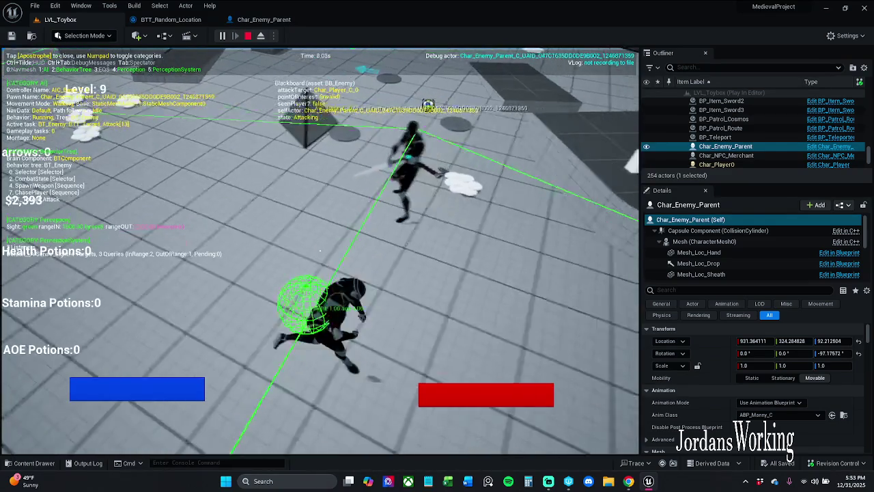
key("Escape")
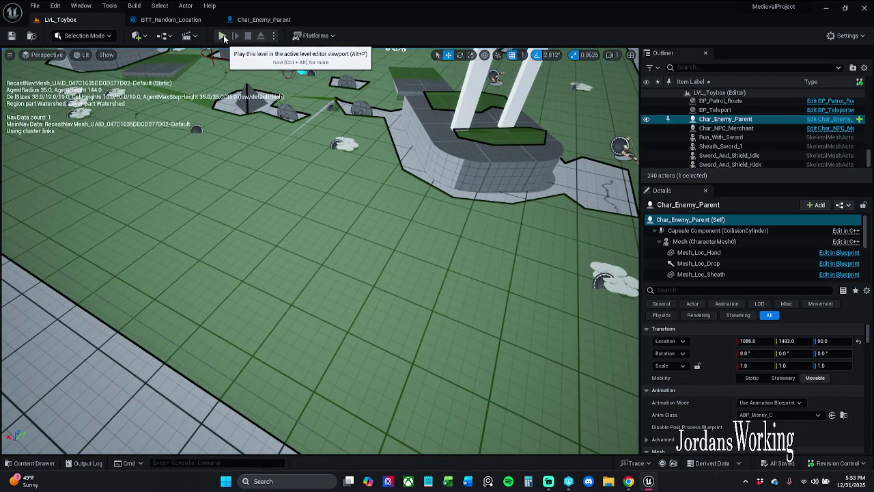
left_click(222, 36)
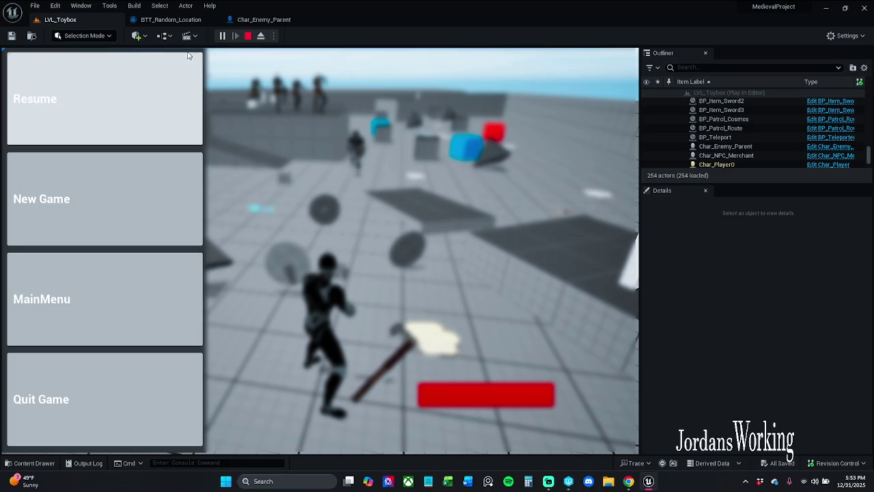
left_click(249, 36)
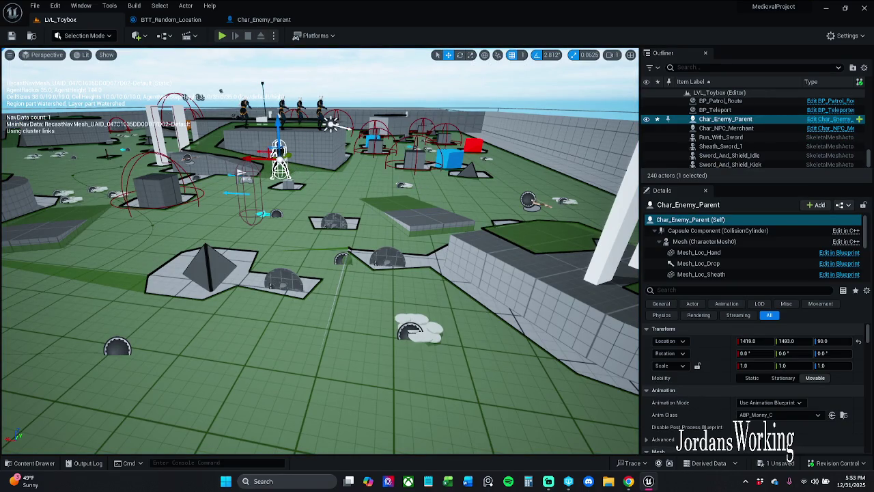
left_click(222, 37)
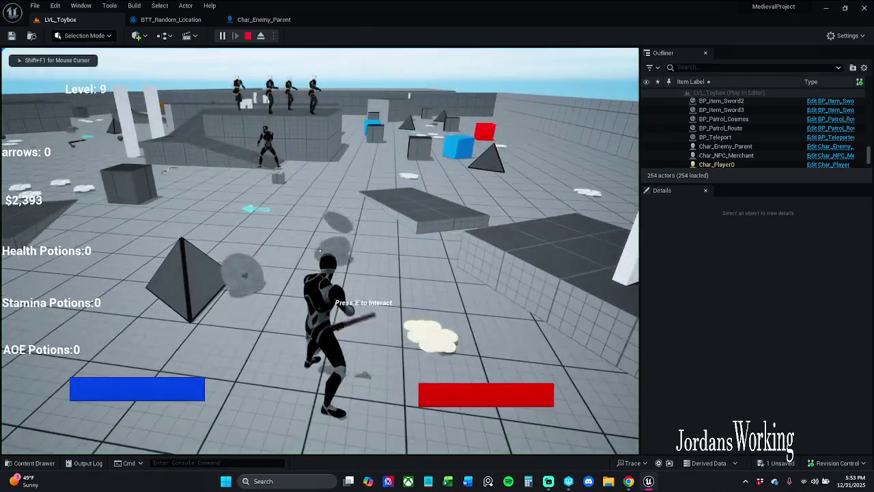
key("apostrophe")
key("KP_4")
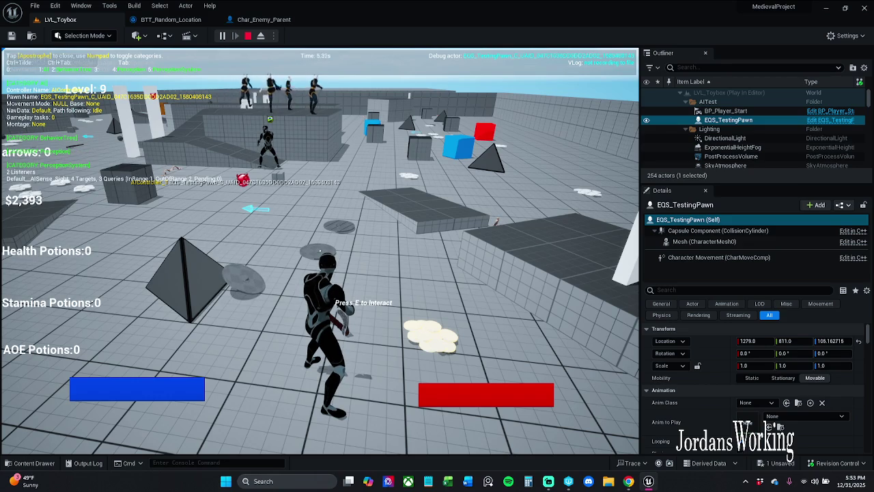
key("w")
key("w")
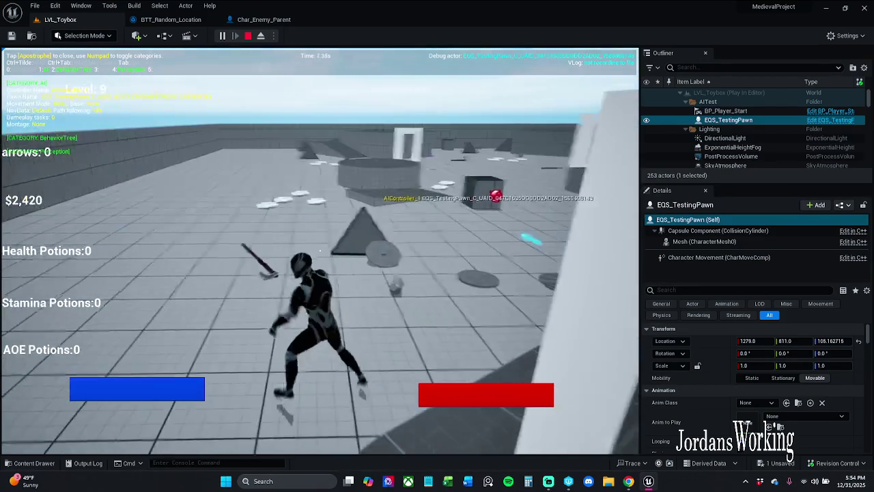
key("w")
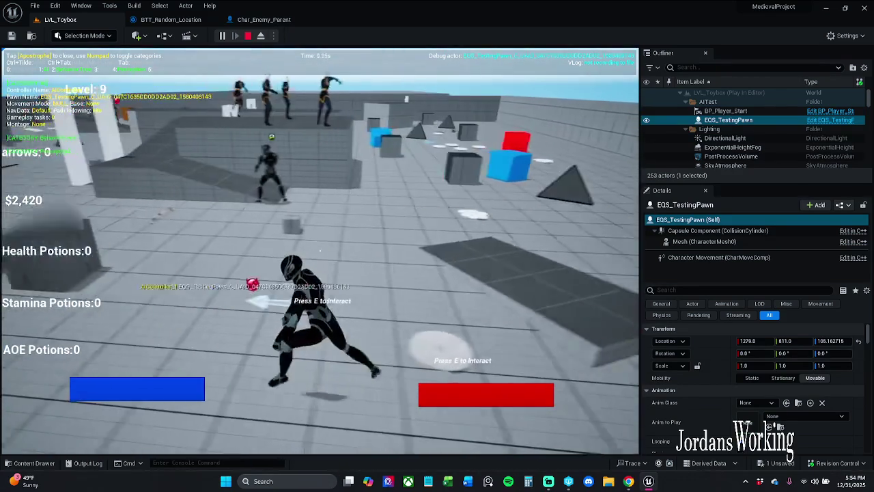
key("w")
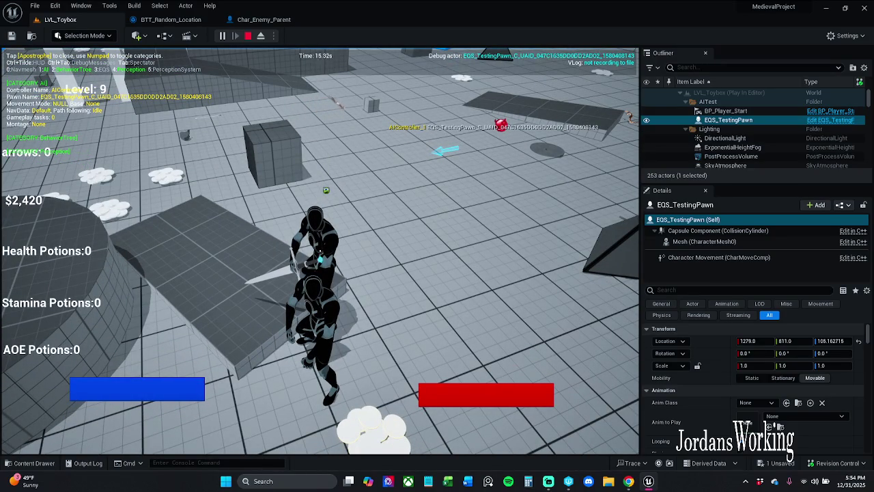
key("KP_5")
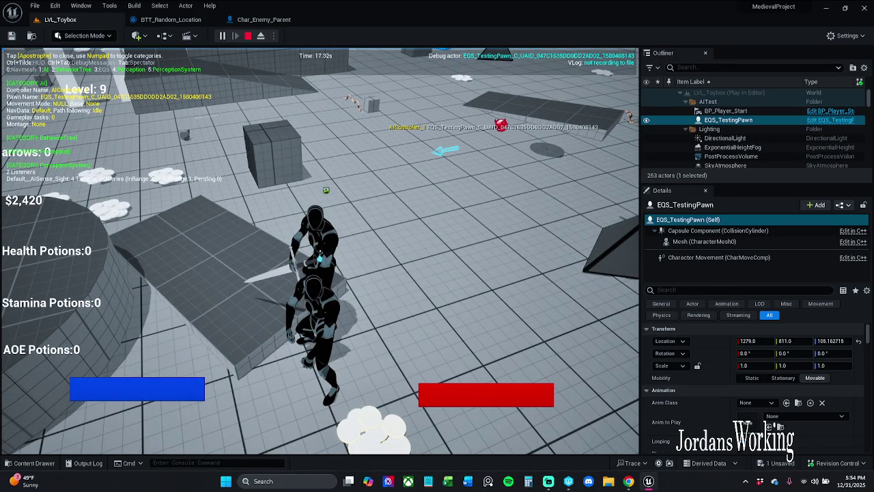
key("KP_1")
key("KP_2")
key("KP_2")
key("KP_1")
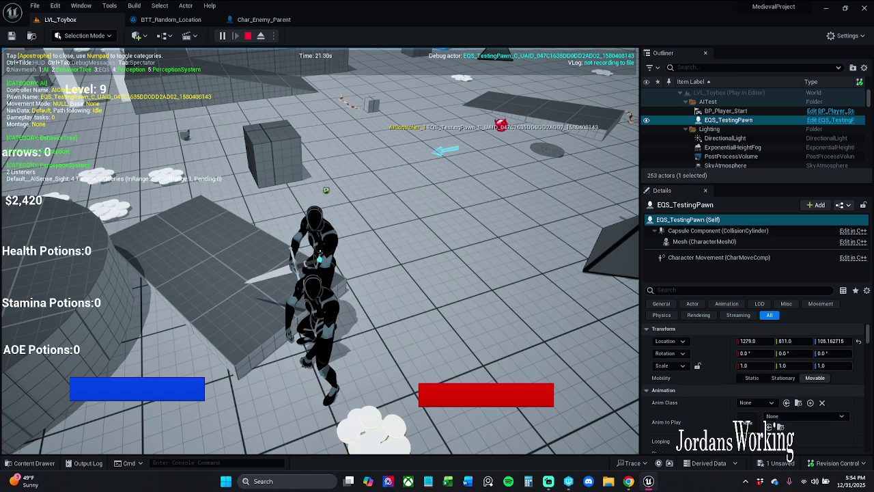
key("KP_2")
key("KP_1")
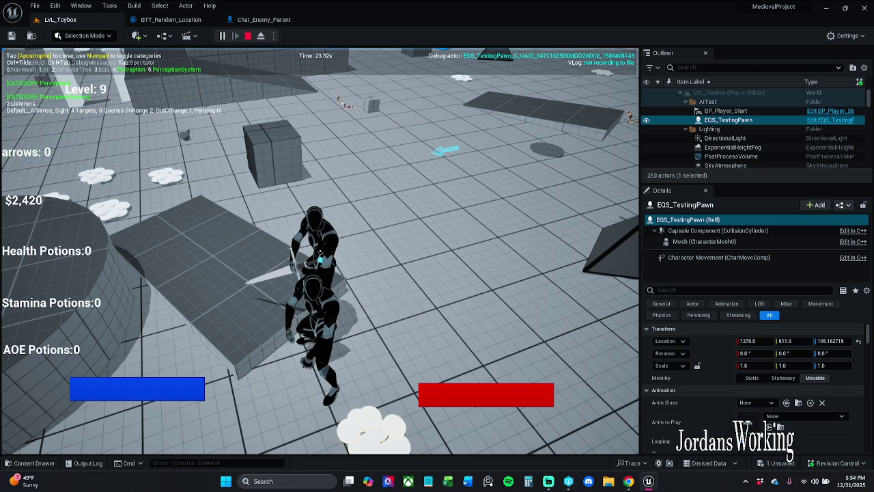
key("KP_4")
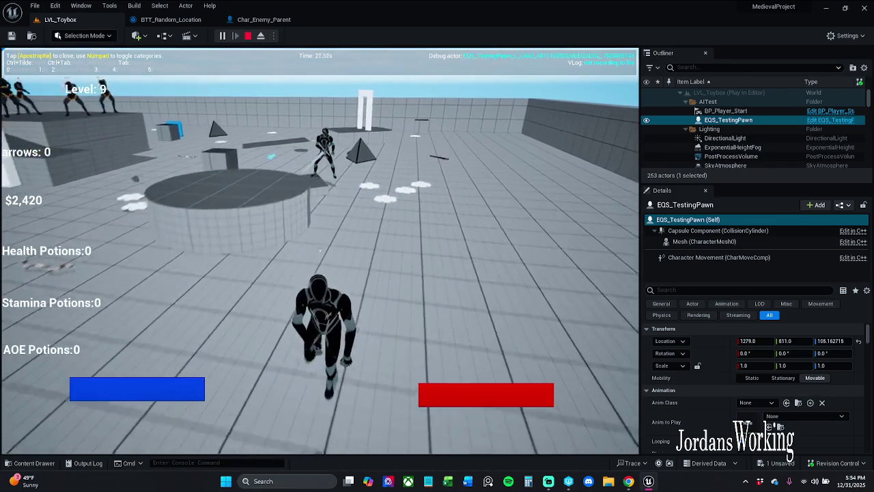
key("KP_1")
key("KP_0")
key("KP_2")
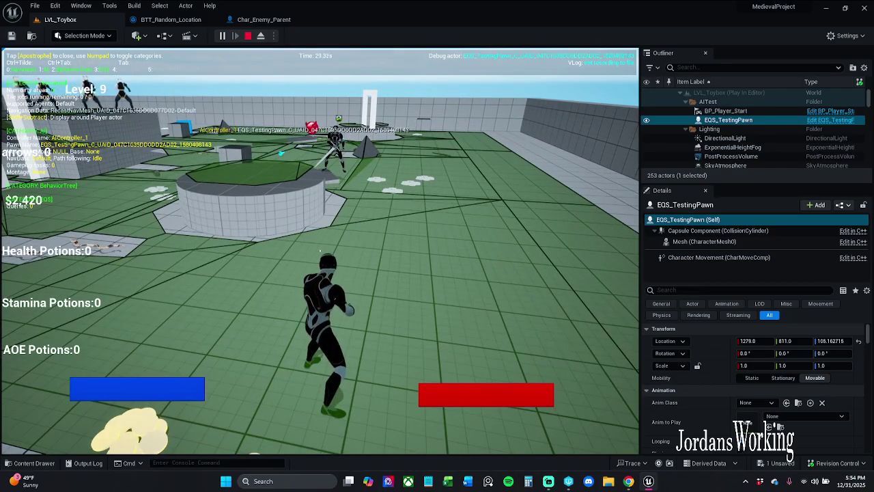
key("KP_5")
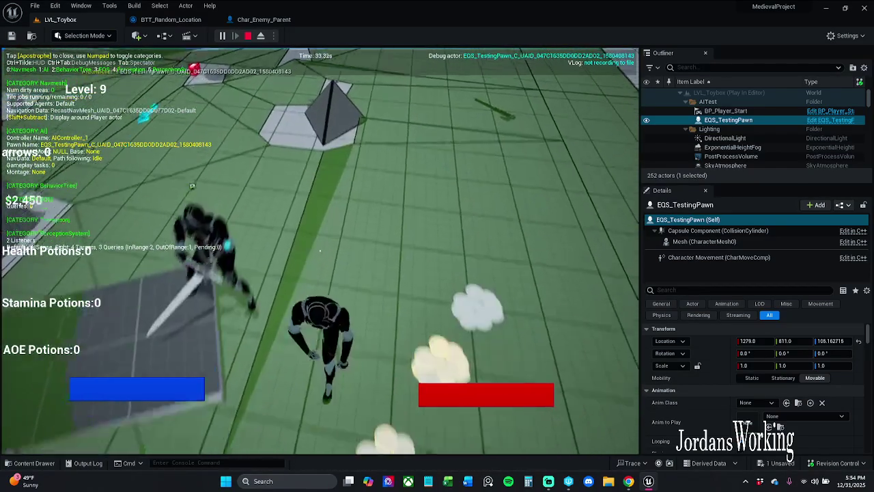
key("Escape")
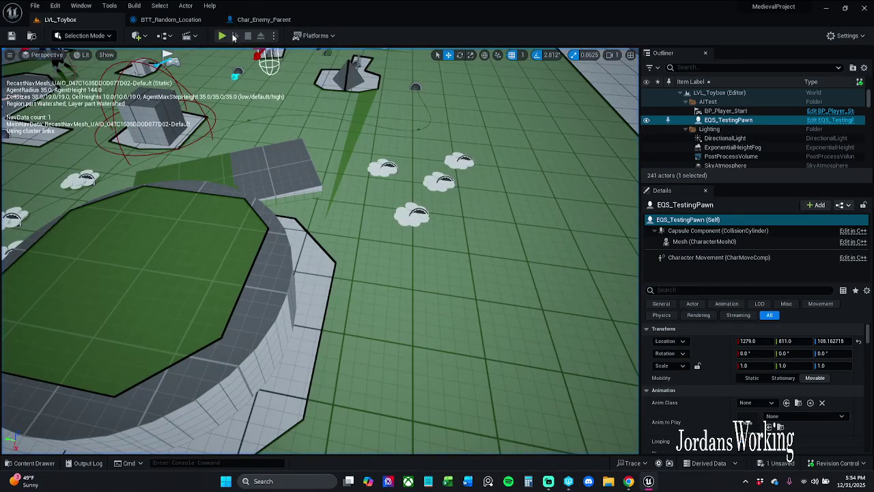
left_click(222, 35)
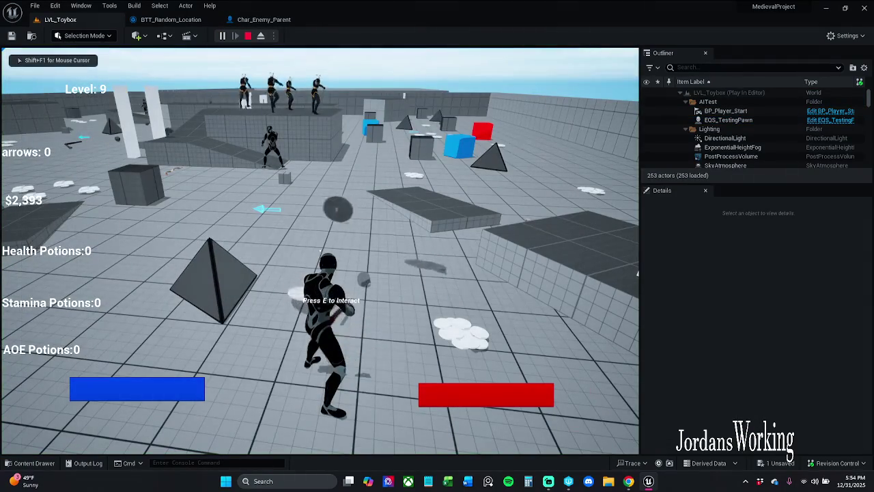
key("apostrophe")
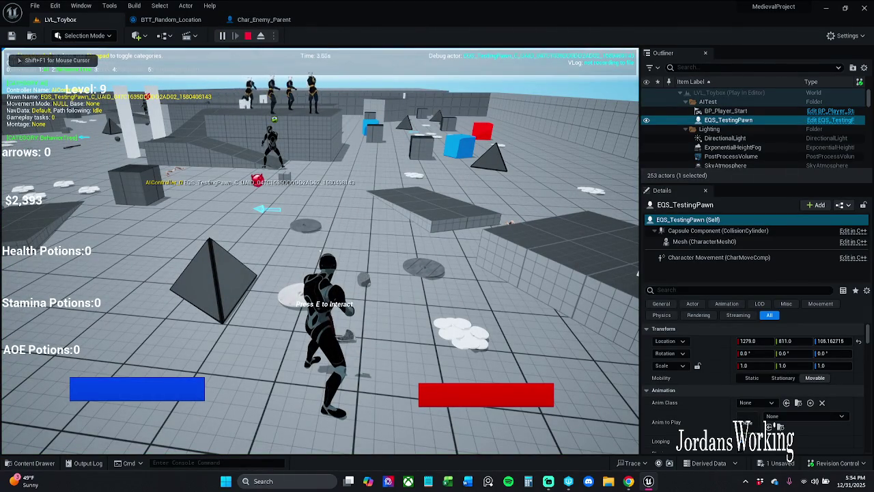
key("a")
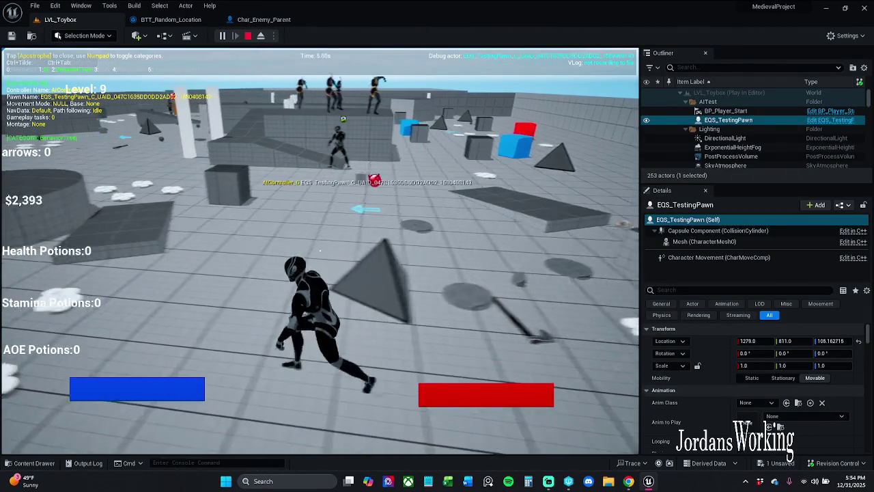
key("KP_4")
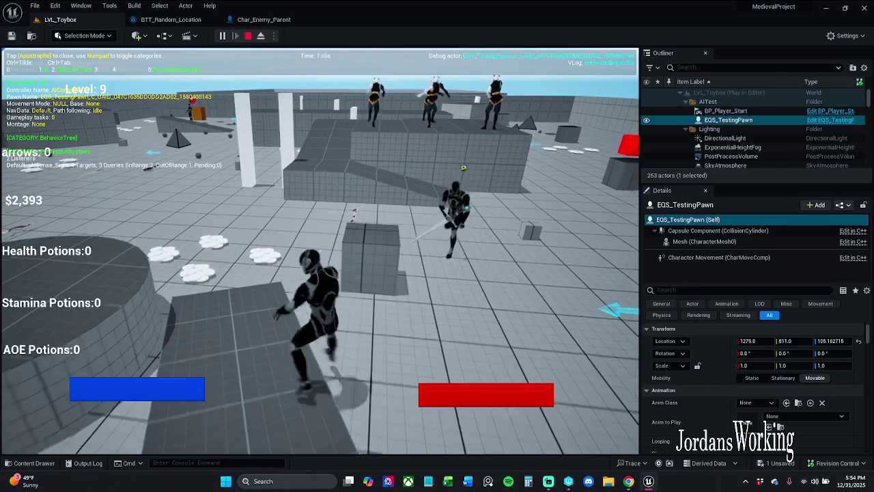
key("Escape")
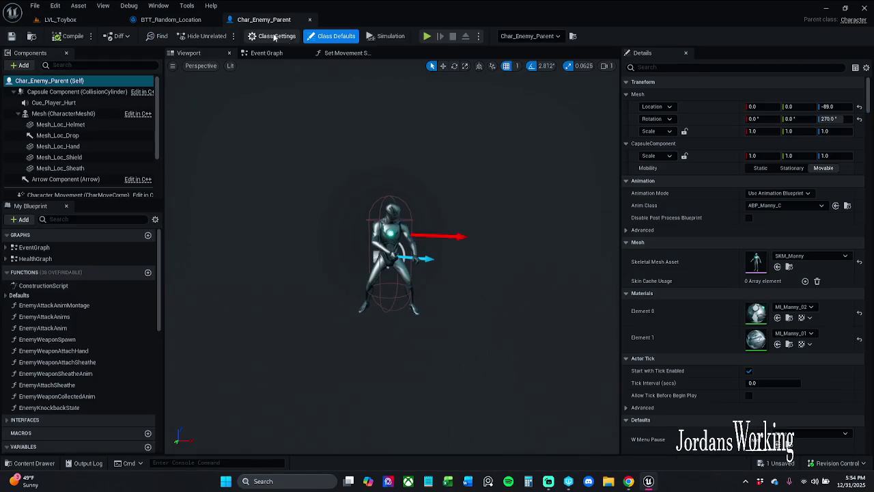
Move the enemy character in LVL_Toybox along Y from 1493 to 1241
left_click(264, 20)
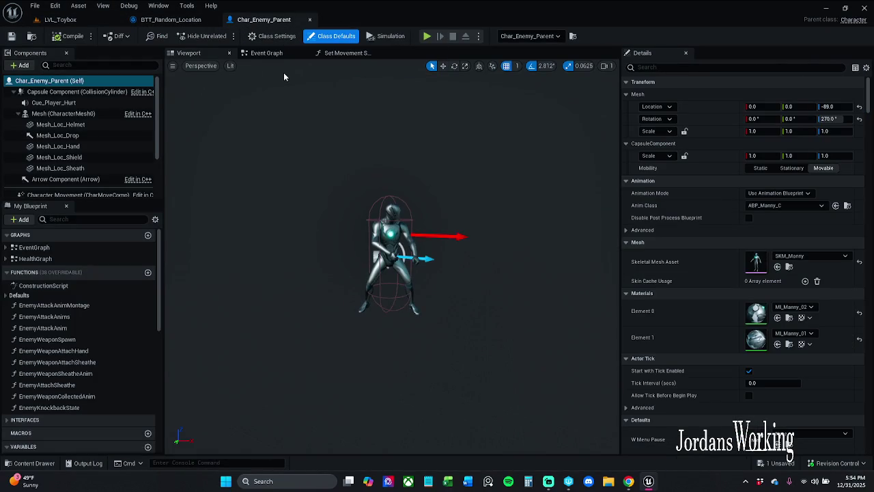
left_click(170, 19)
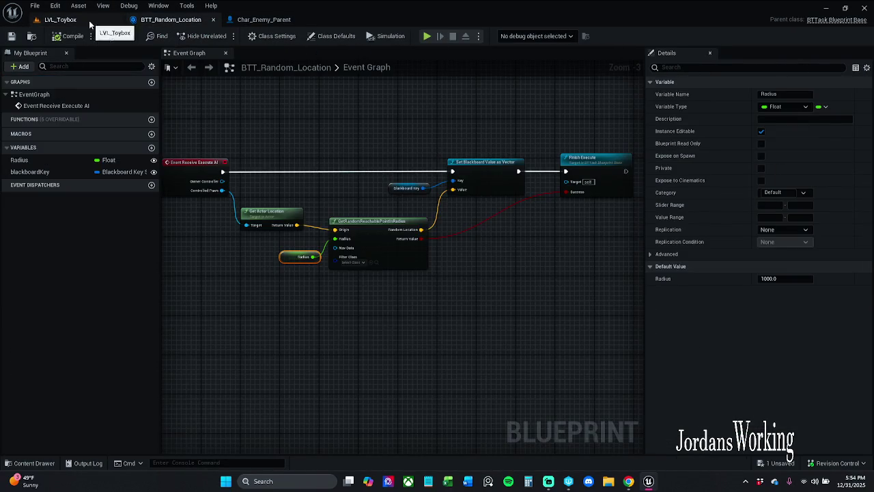
left_click(68, 19)
left_click(413, 155)
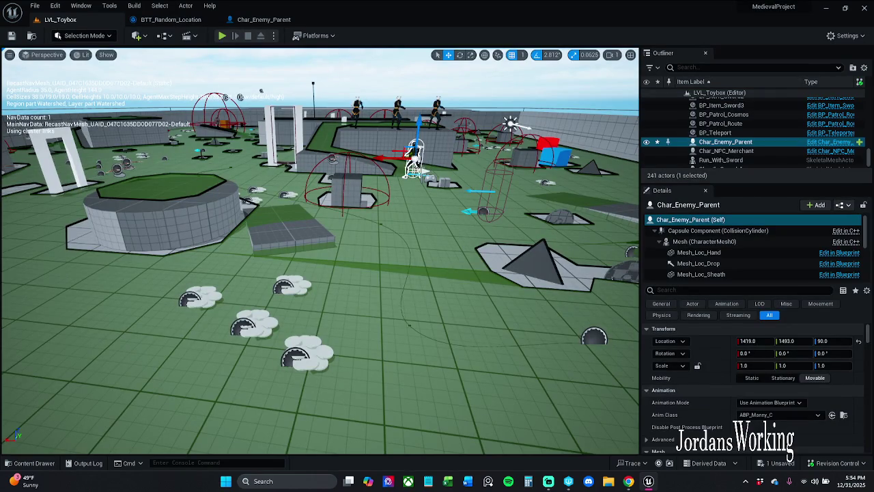
key("f")
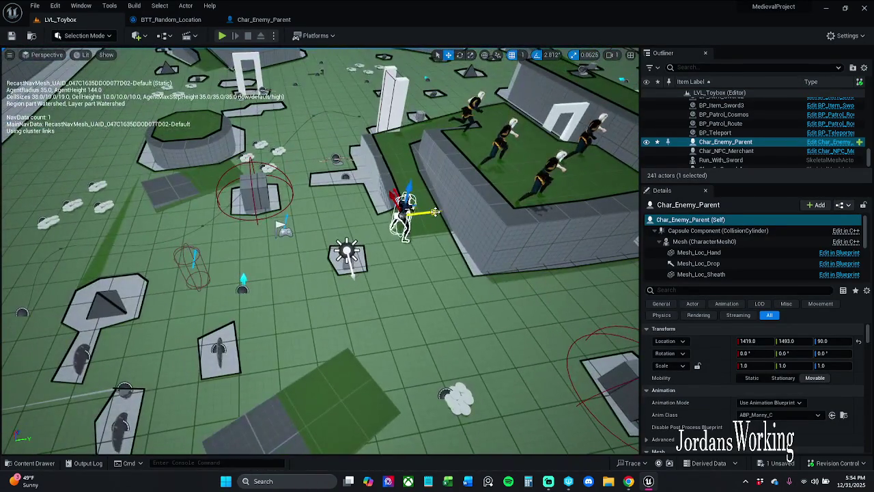
left_click_drag(434, 209, 369, 218)
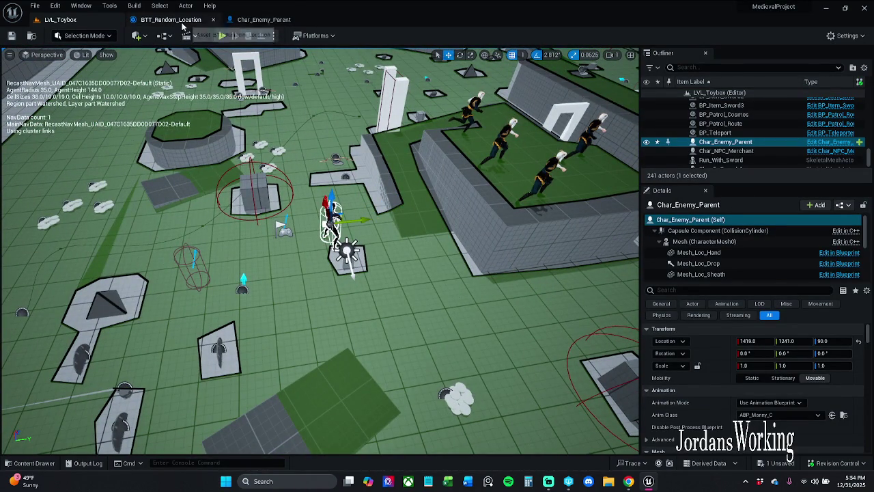
Look over BTT_Random_Location's 1000.0 Radius, ending on the Char_Enemy_Parent blueprint
left_click(181, 22)
left_click(277, 19)
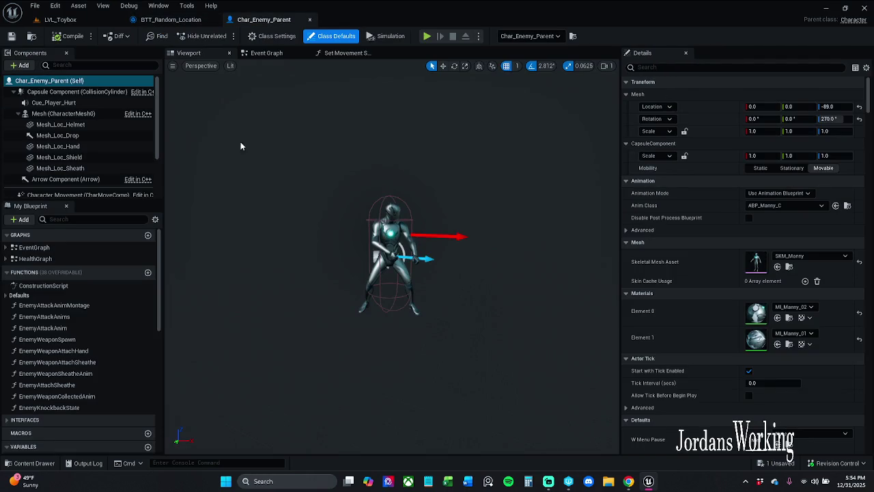
left_click(163, 20)
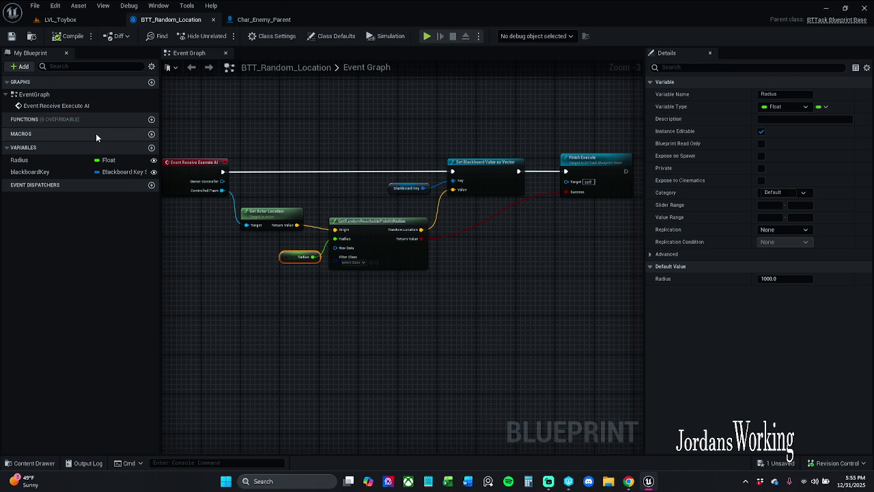
left_click(268, 19)
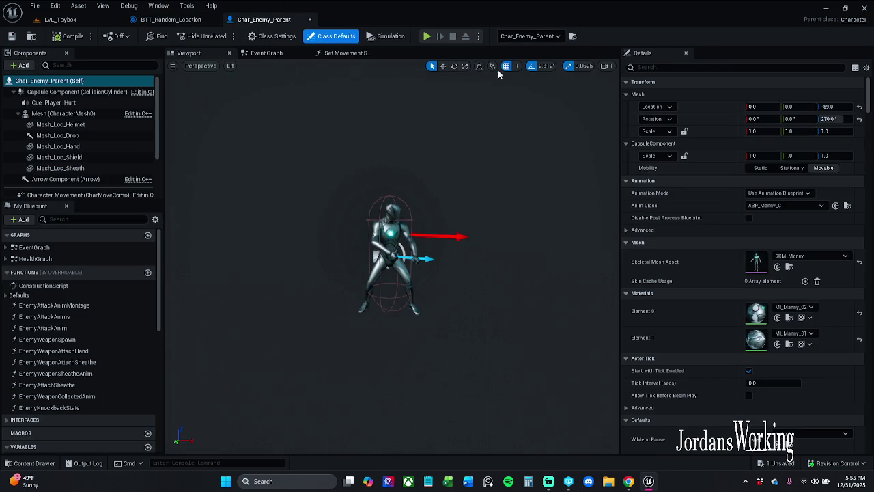
Open AIC_Base from Controllers and set its sight peripheral vision half angle to 50
left_click(30, 463)
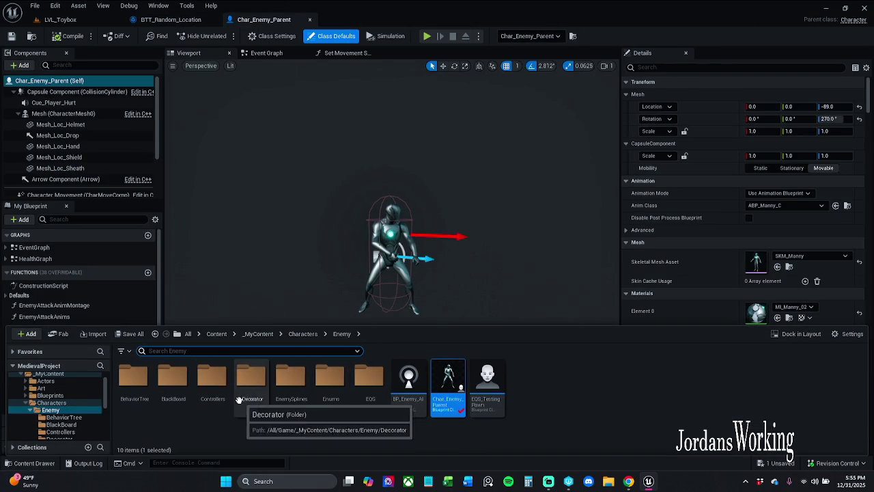
double_click(213, 382)
double_click(140, 395)
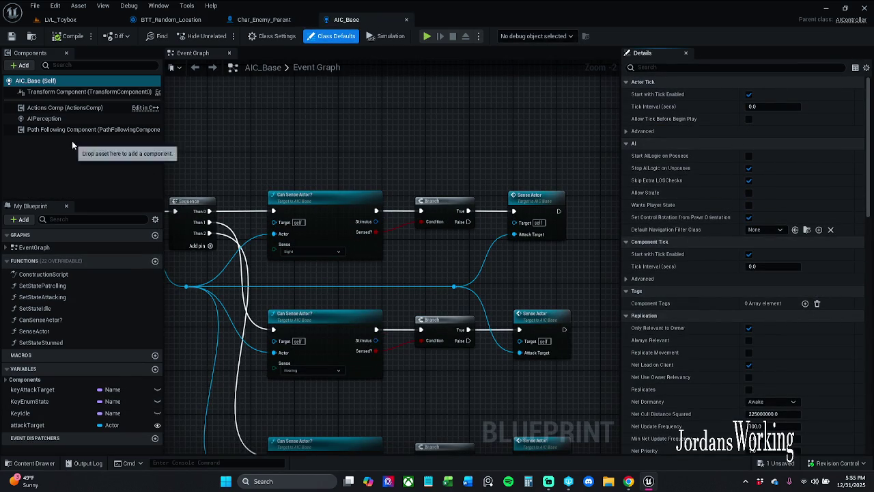
left_click(61, 119)
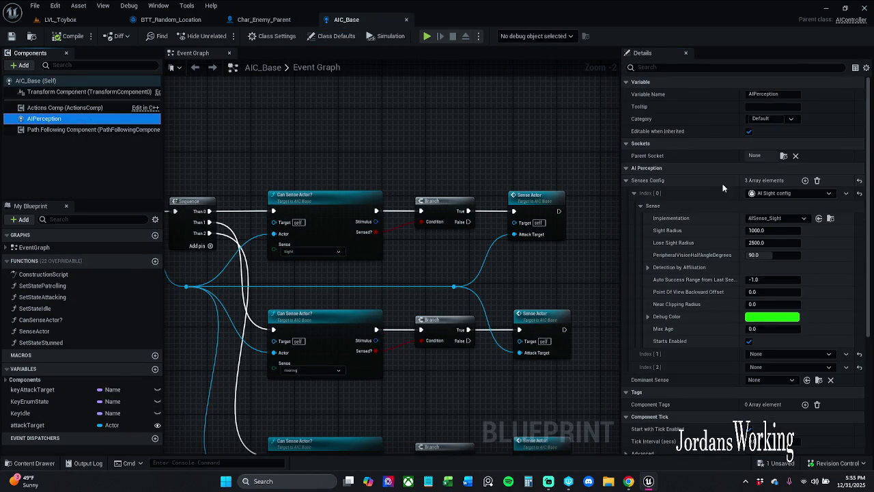
left_click(786, 254)
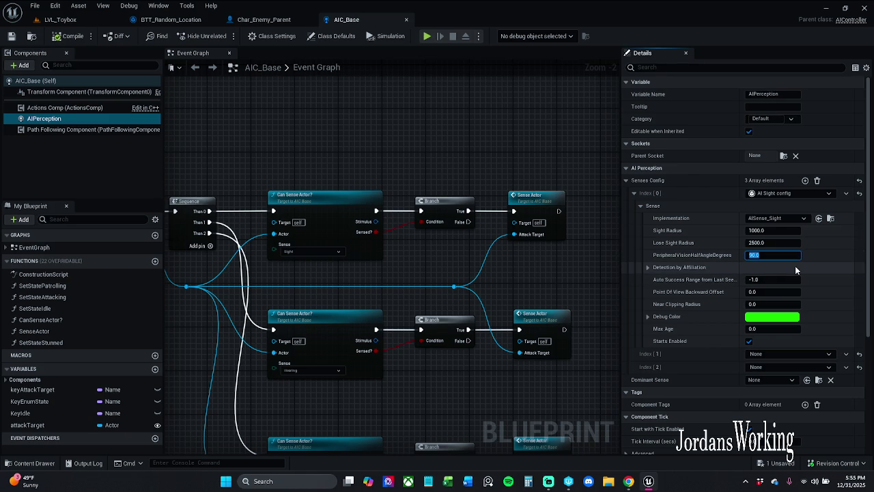
type("50")
key("Return")
Compare with Char_Enemy_Parent's AIPerception sight settings, then return to LVL_Toybox
left_click(262, 21)
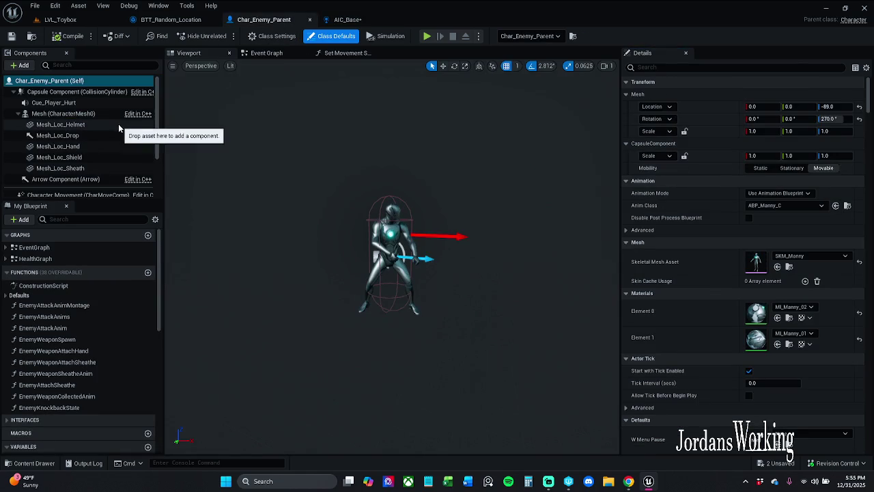
scroll(100, 164, "down", 3)
scroll(100, 164, "down", 1)
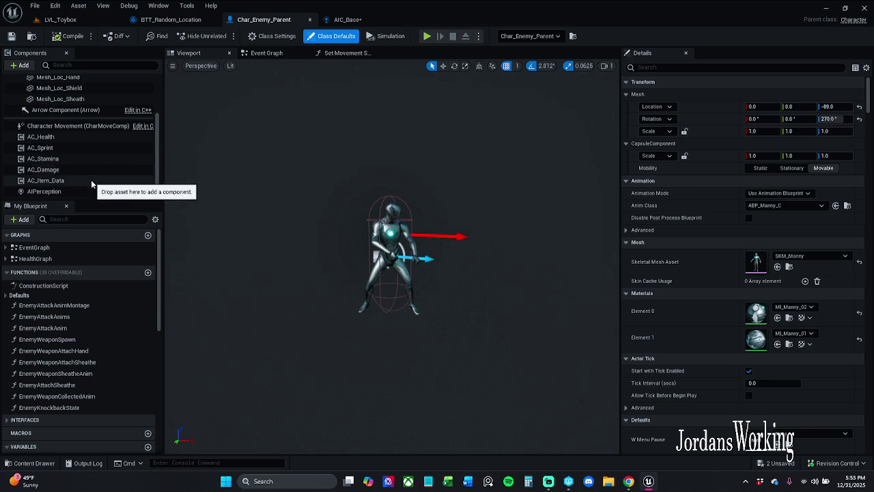
left_click(82, 193)
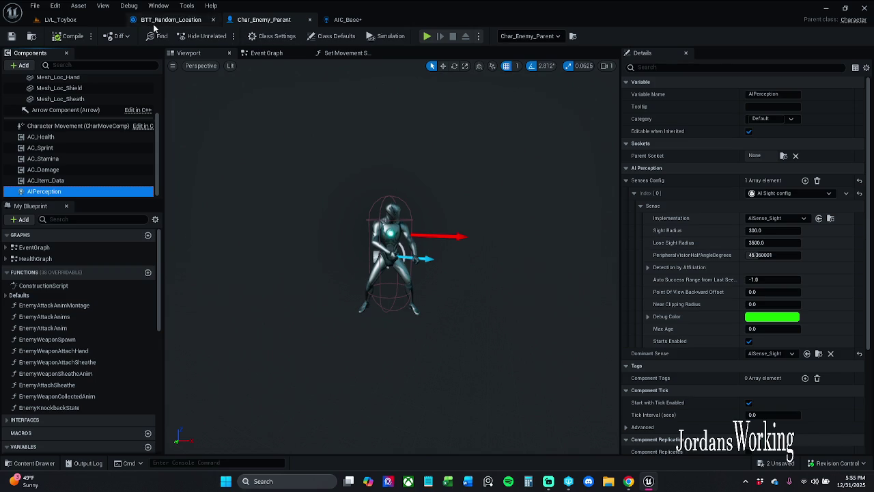
left_click(80, 24)
left_click(347, 19)
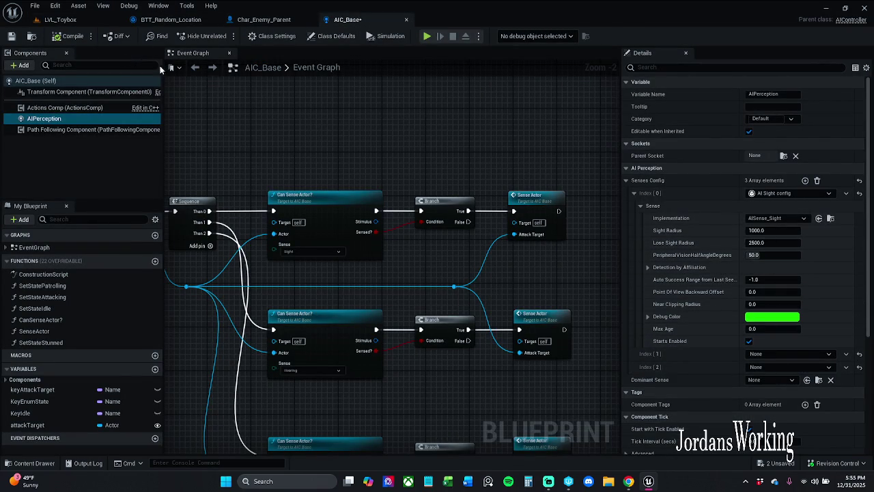
left_click(60, 19)
Playtest LVL_Toybox, running the player toward the enemy, then stop
left_click(222, 35)
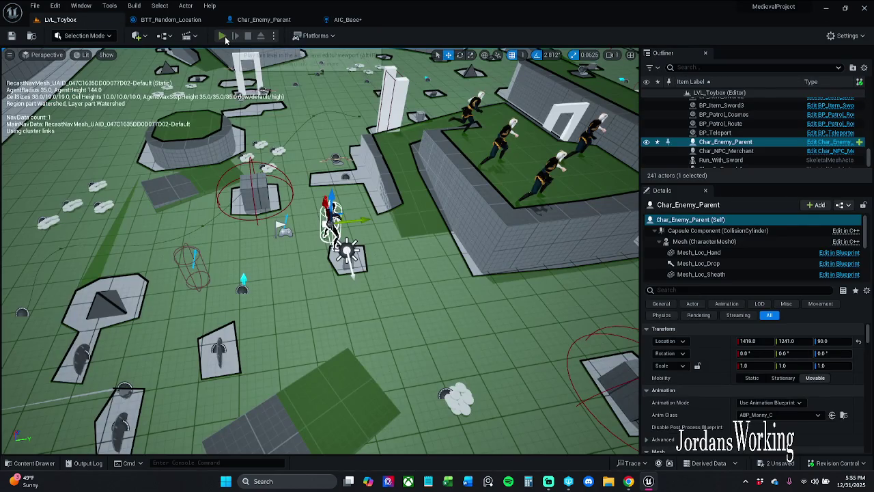
key("w")
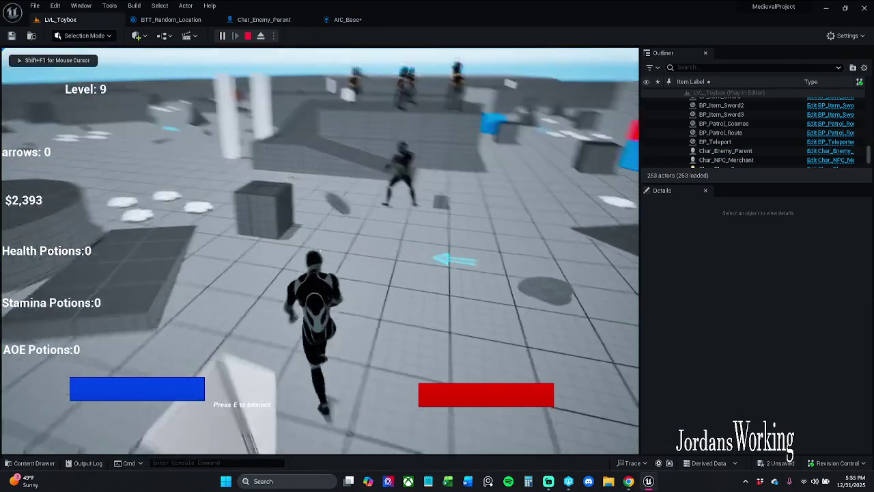
key("w")
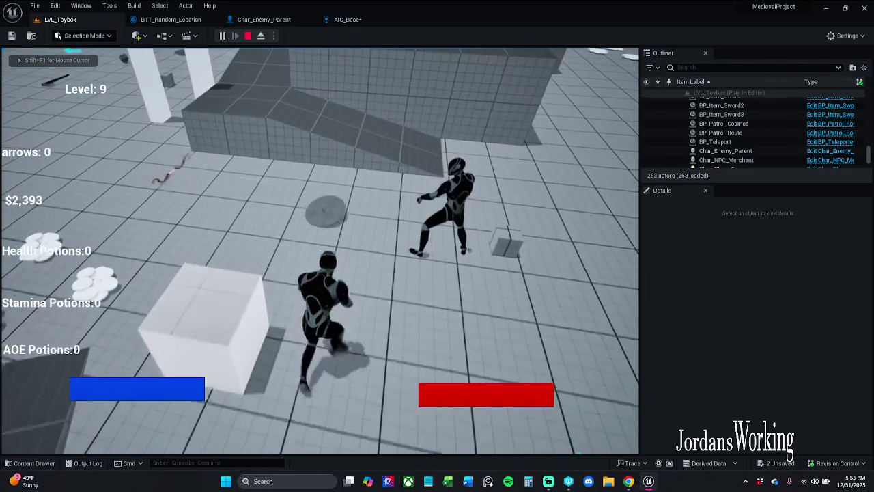
key("shift+F1")
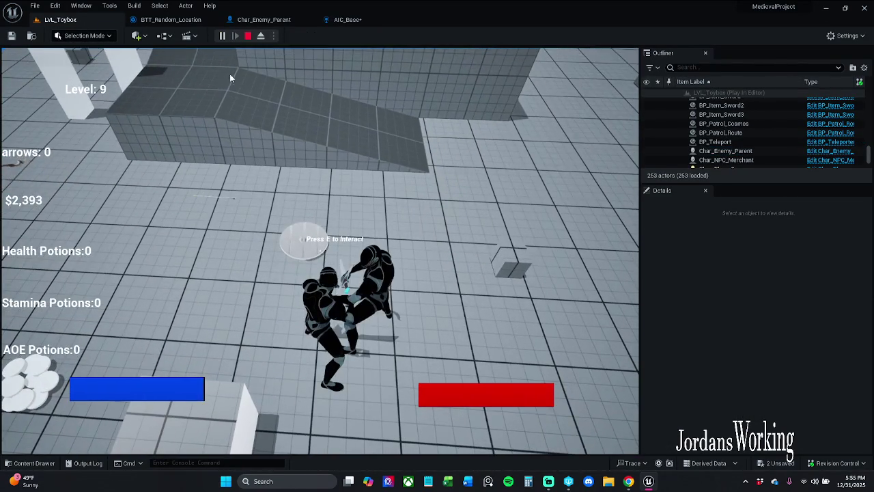
left_click(247, 35)
Raise AIC_Base's peripheral vision half angle to 70.16 degrees and save it
left_click(379, 20)
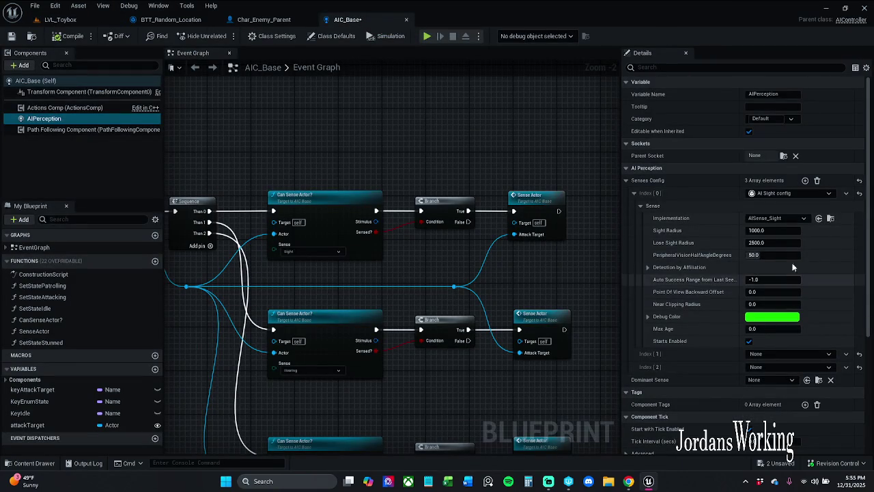
left_click(784, 256)
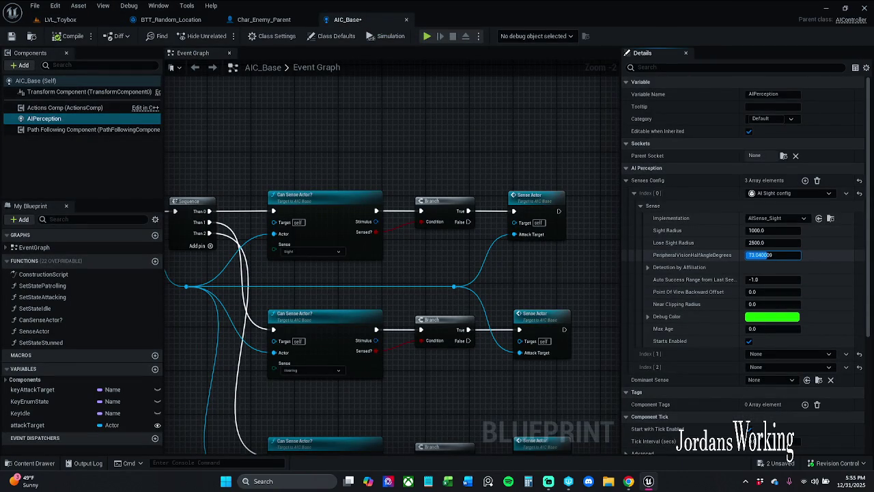
left_click_drag(785, 257, 785, 258)
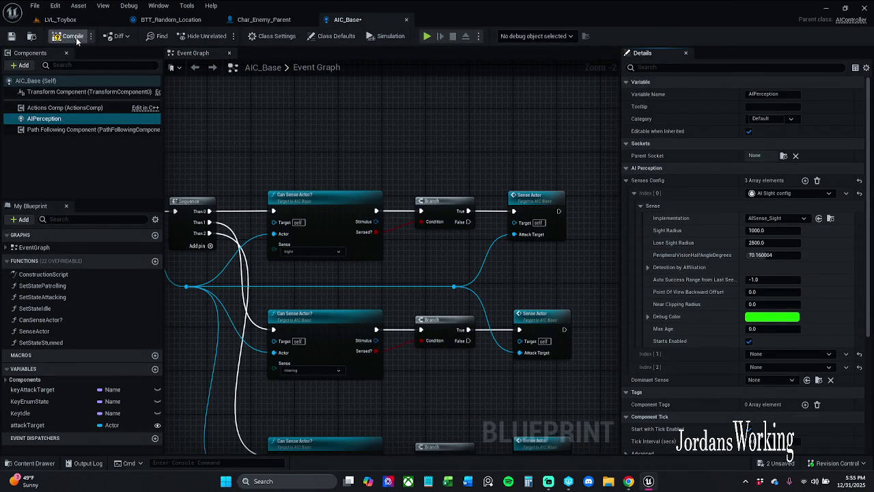
key("ctrl+s")
Playtest the level again, then save all unsaved assets
left_click(60, 20)
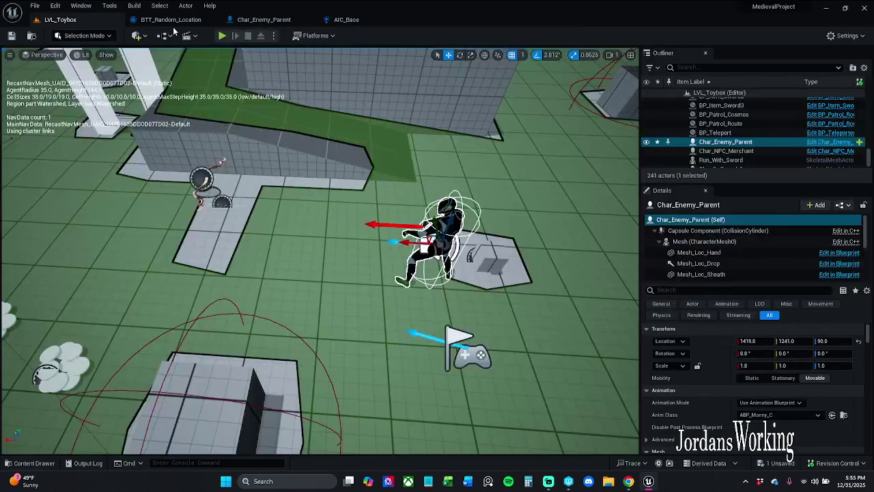
key("alt+p")
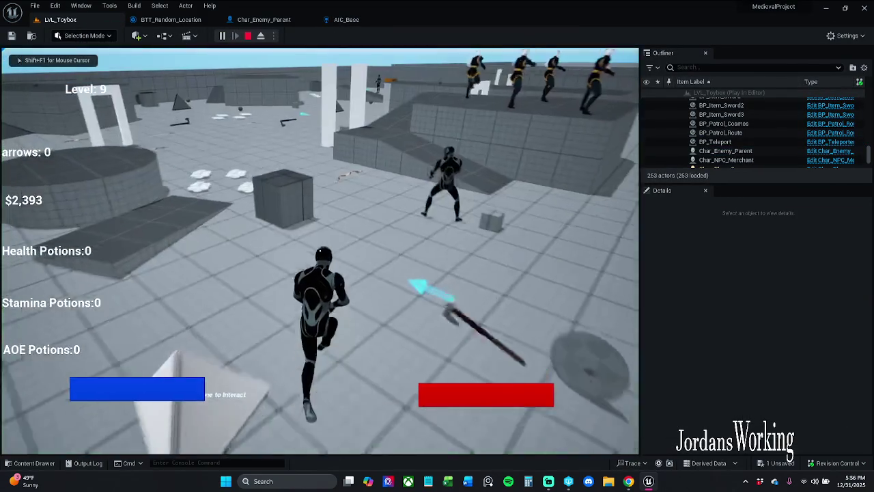
key("Escape")
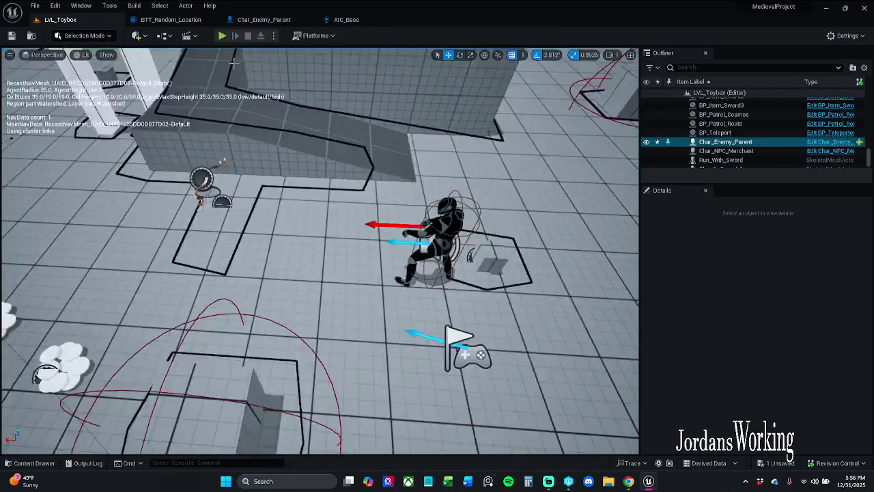
left_click(35, 5)
left_click(66, 125)
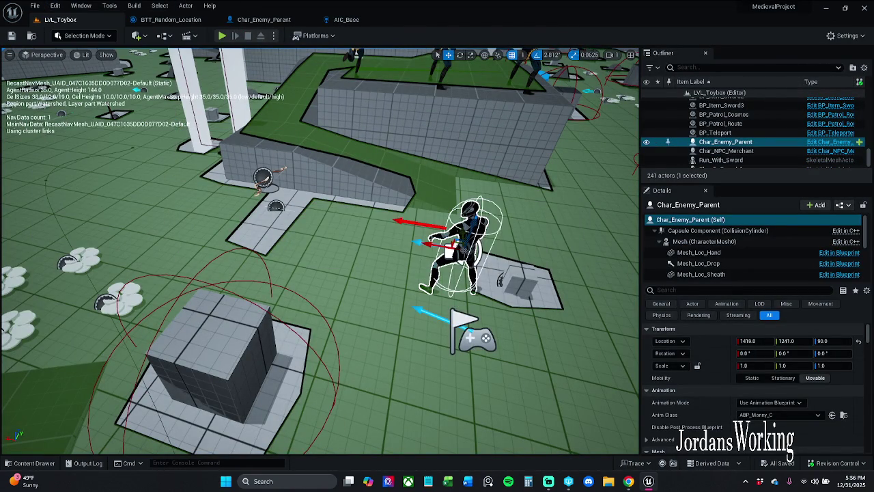